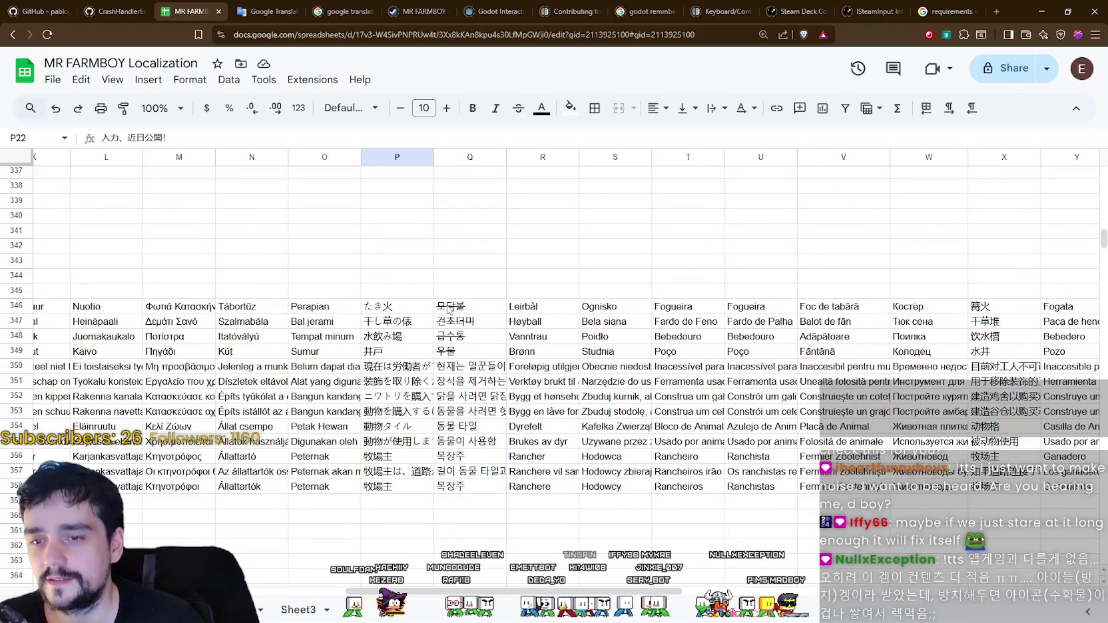
- Scroll down to row 505 and select the Japanese entry 水桶 in P505
scroll(448, 309, "down", 5)
scroll(427, 305, "down", 3)
scroll(406, 302, "down", 3)
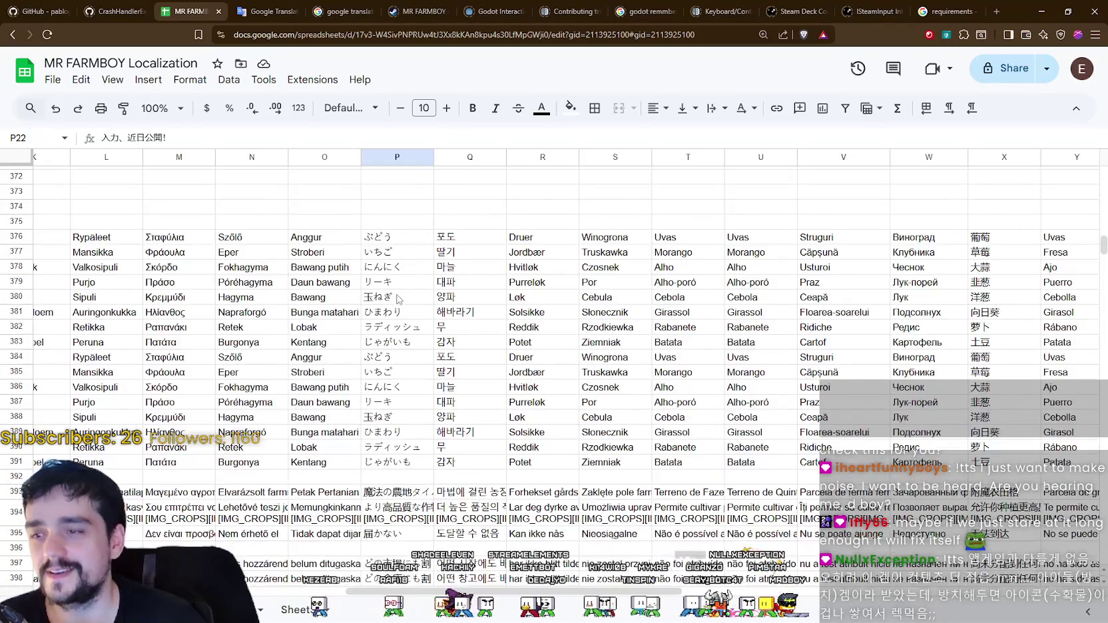
scroll(398, 299, "down", 3)
scroll(390, 391, "down", 5)
scroll(391, 386, "down", 3)
scroll(391, 382, "down", 4)
scroll(393, 378, "down", 1)
scroll(396, 376, "down", 5)
scroll(399, 359, "down", 10)
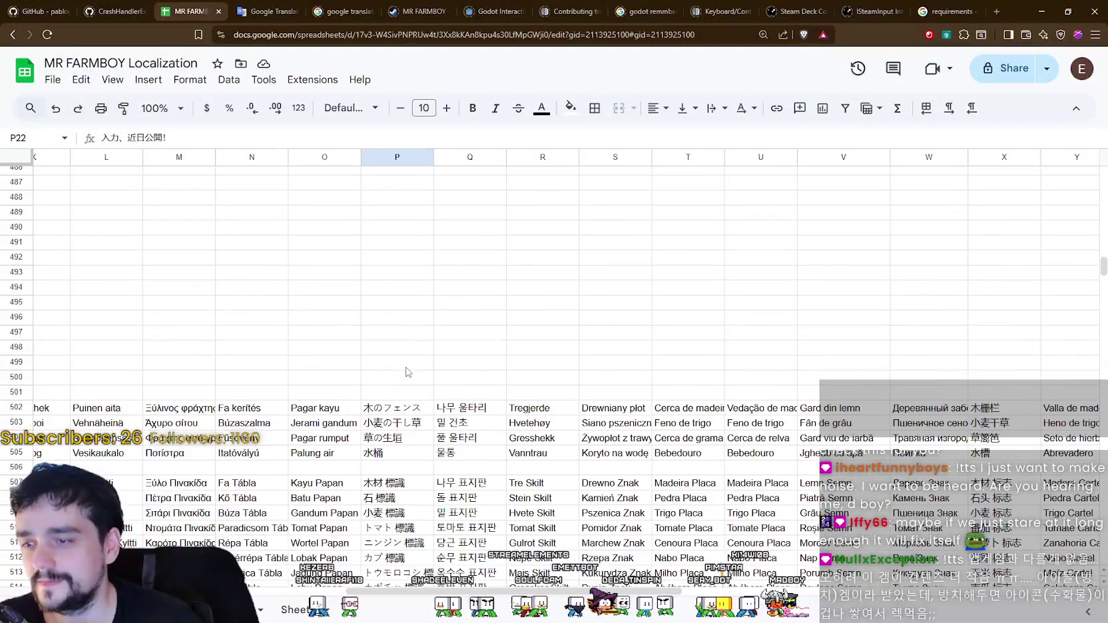
scroll(393, 333, "down", 12)
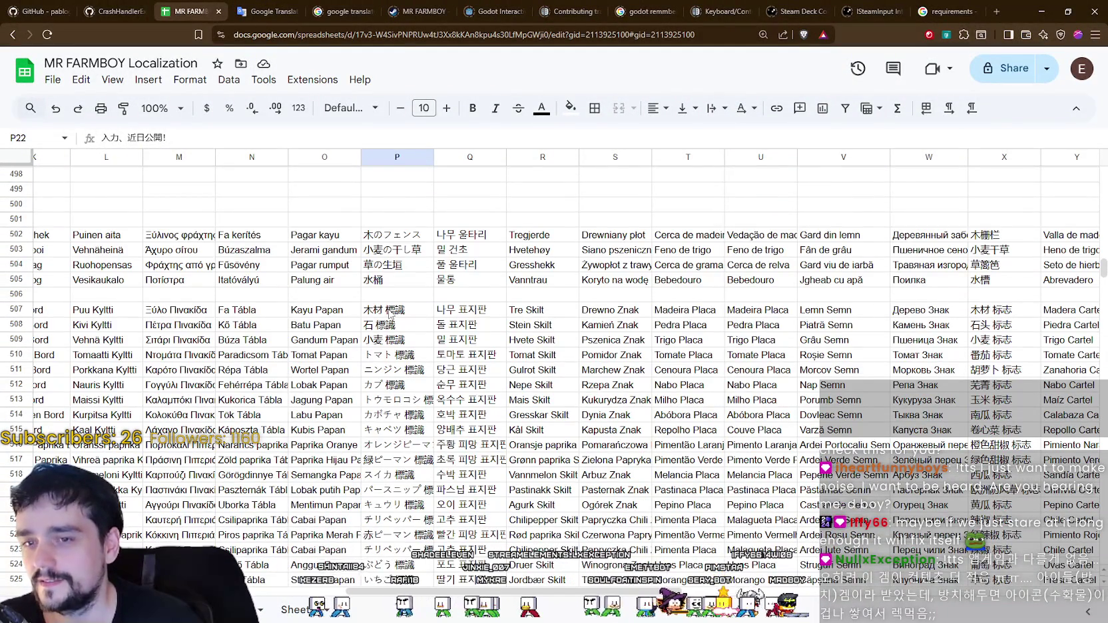
scroll(390, 319, "down", 1)
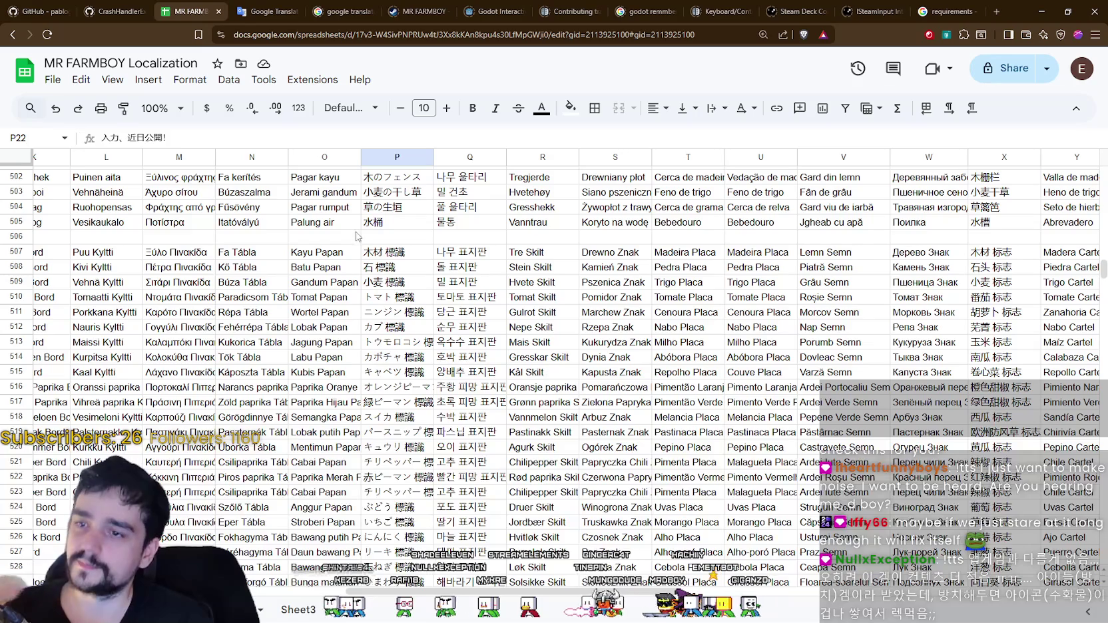
left_click(396, 222)
key("ctrl+Tab")
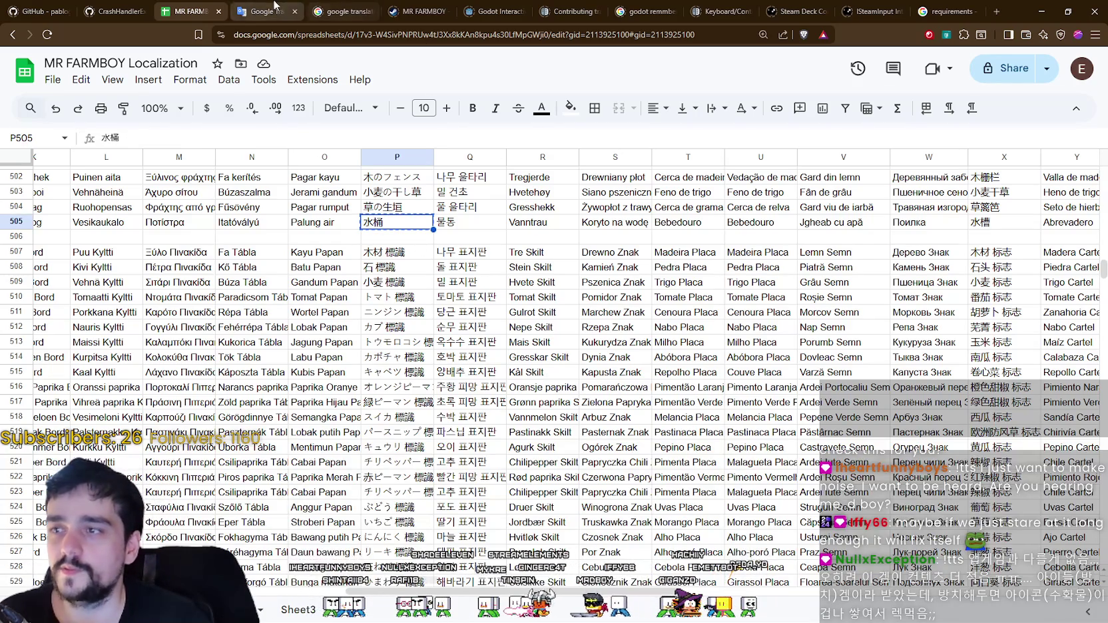
- Translate 水桶 in Google Translate, which gives 'bucket', then return to the sheet
key("ctrl+a")
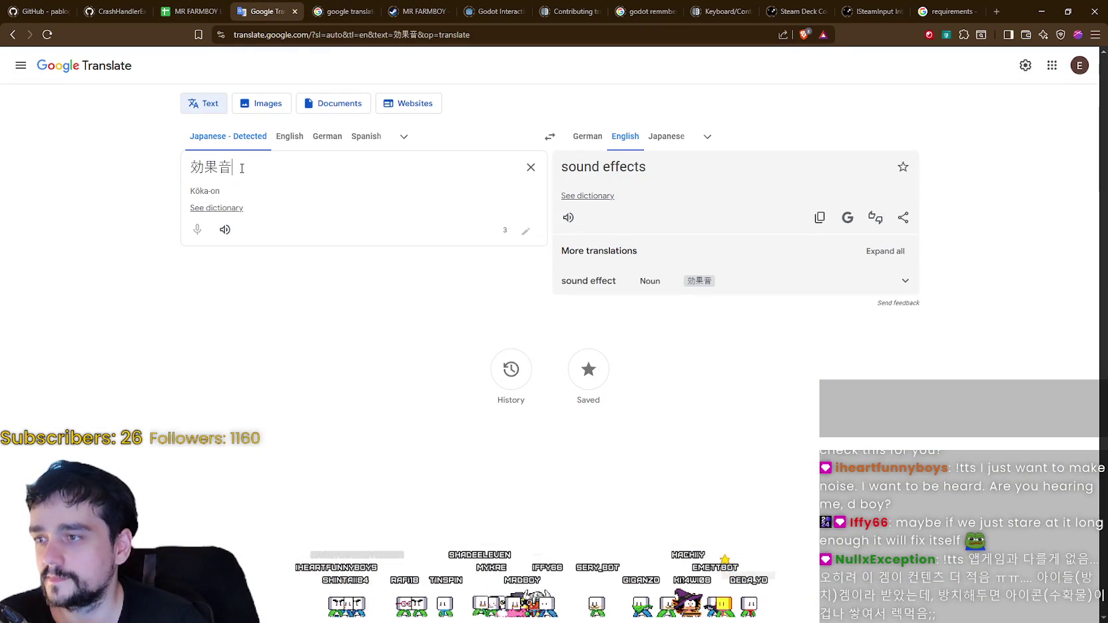
type("水桶")
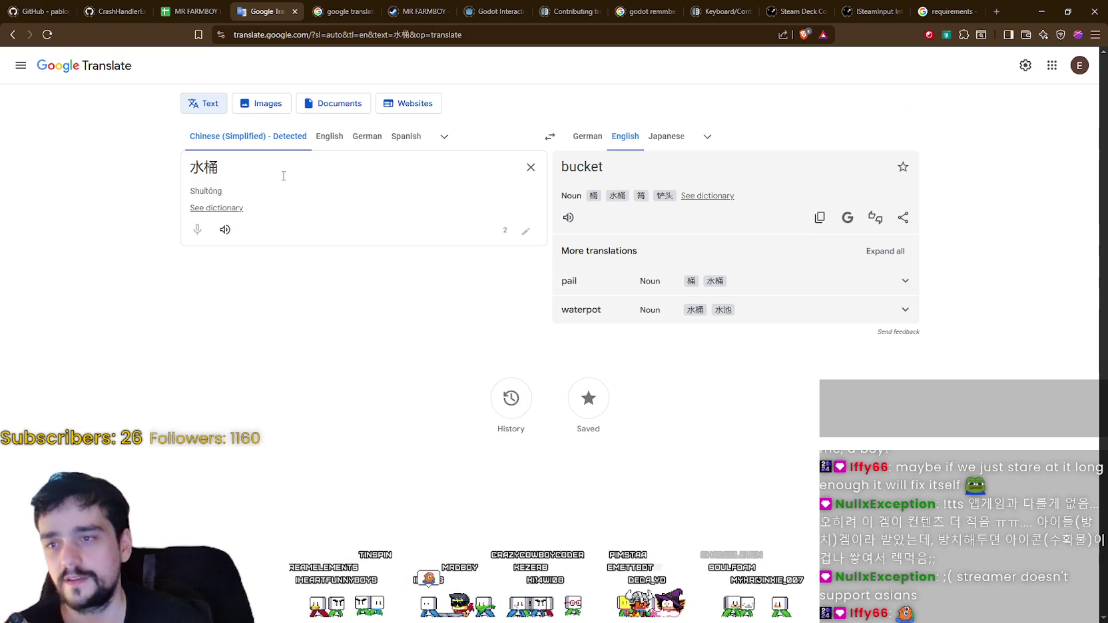
left_click(217, 8)
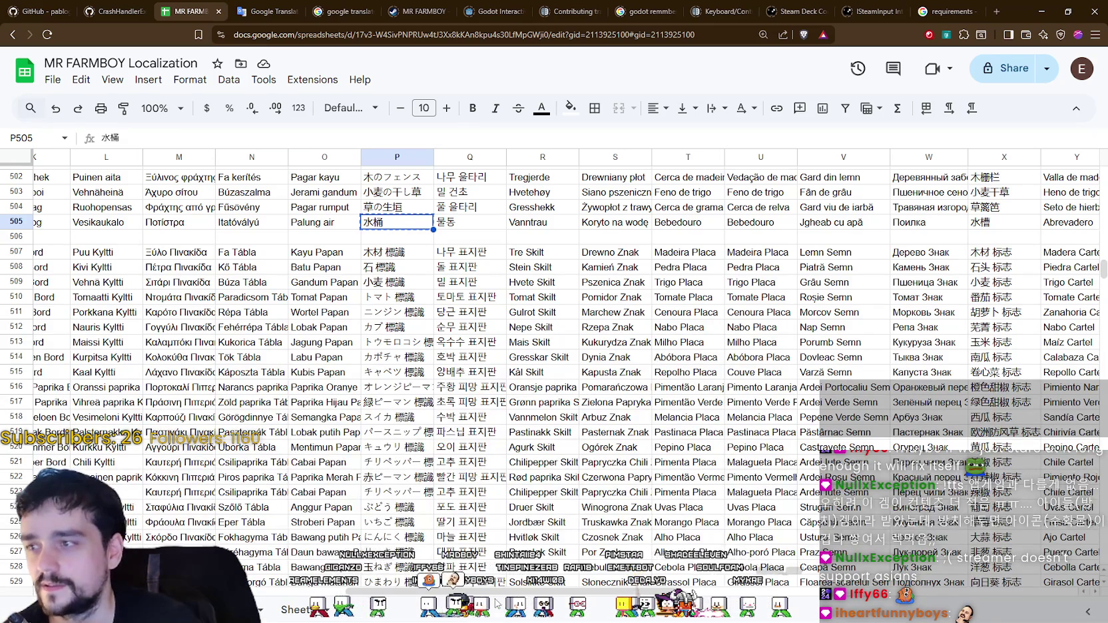
scroll(500, 594, "left", 10)
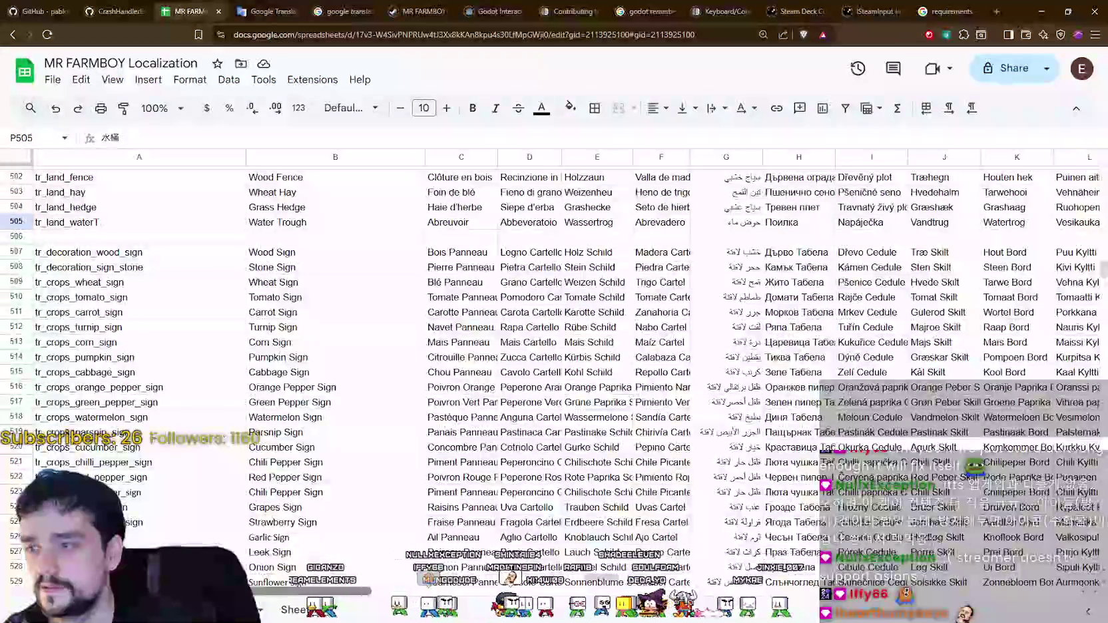
scroll(468, 473, "right", 10)
scroll(469, 473, "right", 2)
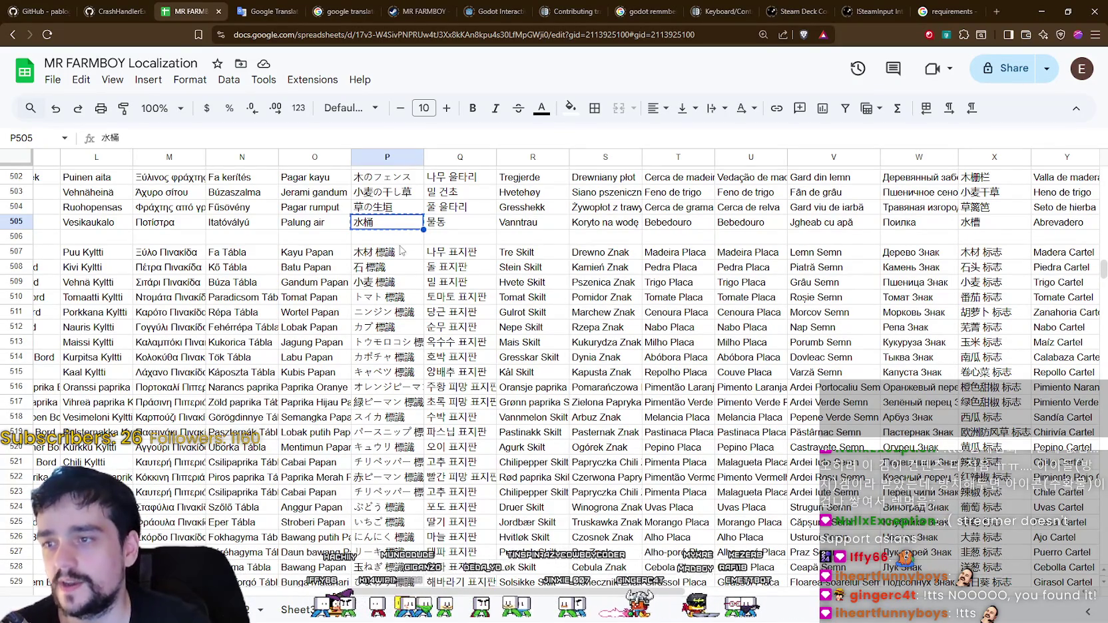
scroll(553, 372, "left", 9)
scroll(552, 373, "left", 2)
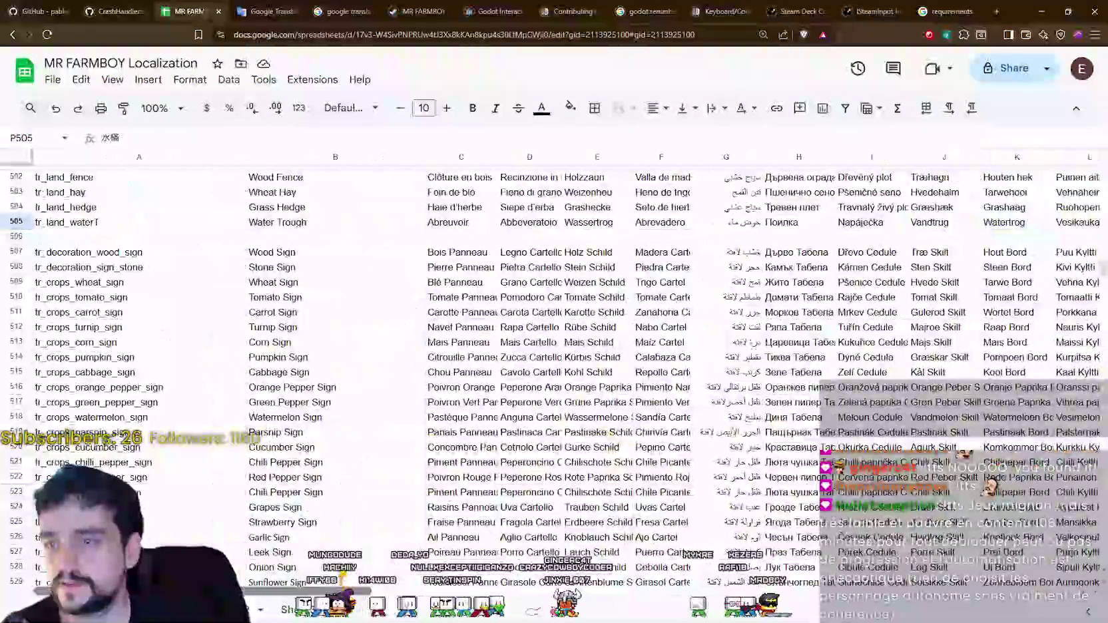
scroll(553, 373, "right", 2)
scroll(420, 544, "right", 9)
scroll(419, 544, "right", 1)
scroll(420, 545, "left", 1)
scroll(420, 544, "left", 8)
scroll(419, 545, "right", 2)
scroll(420, 545, "right", 1)
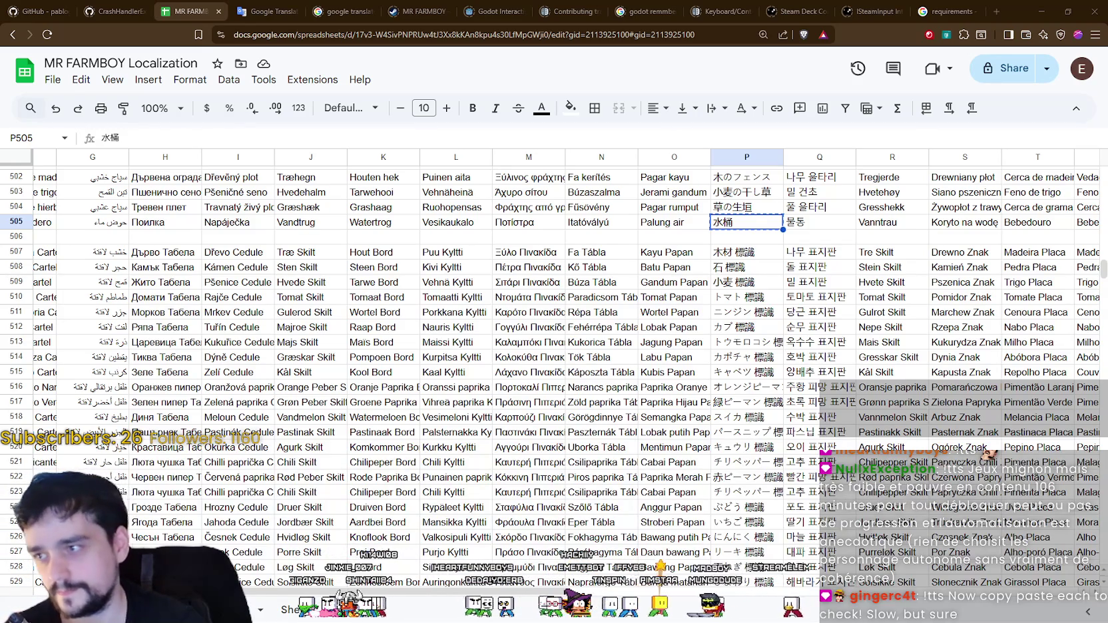
left_click_drag(530, 592, 329, 591)
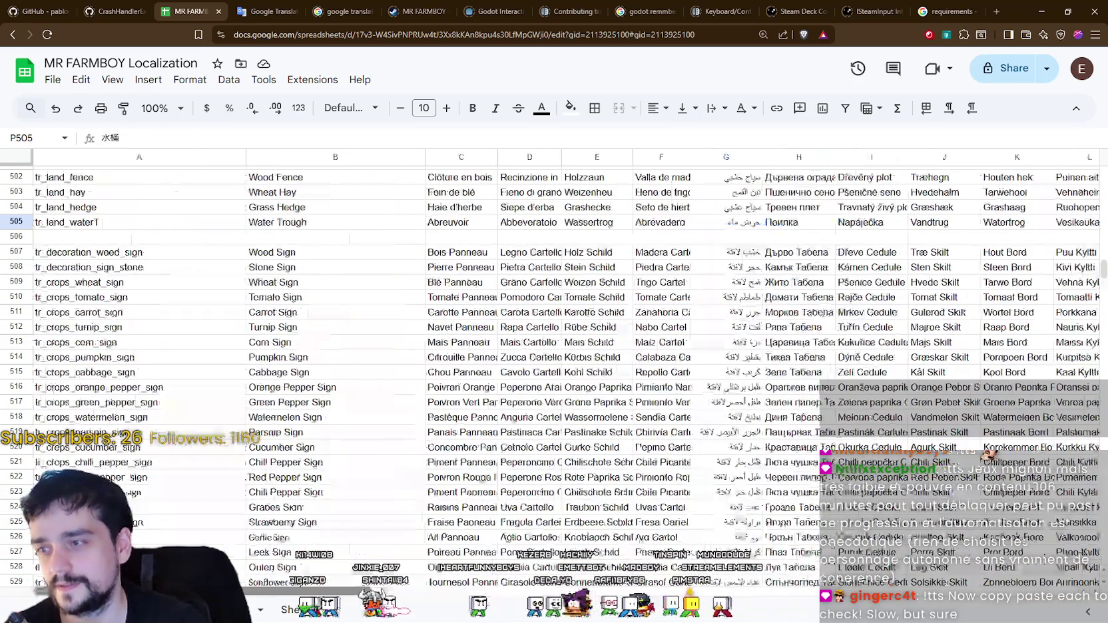
- Record 'Japanese - Water Through' in a new untitled Notepad note
left_click(258, 226)
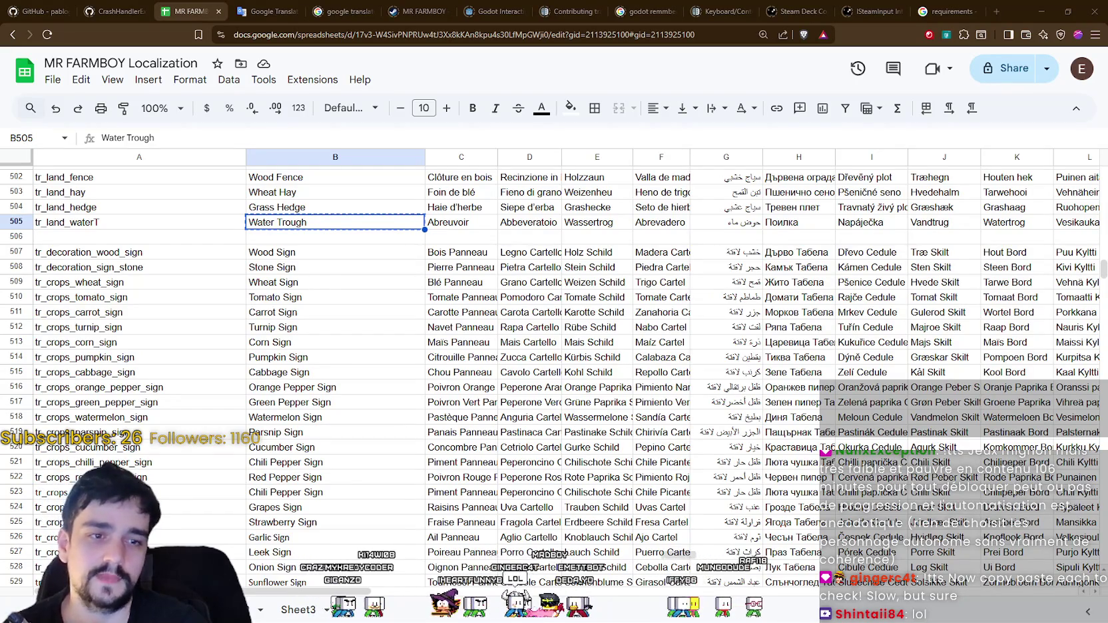
key("ctrl+v")
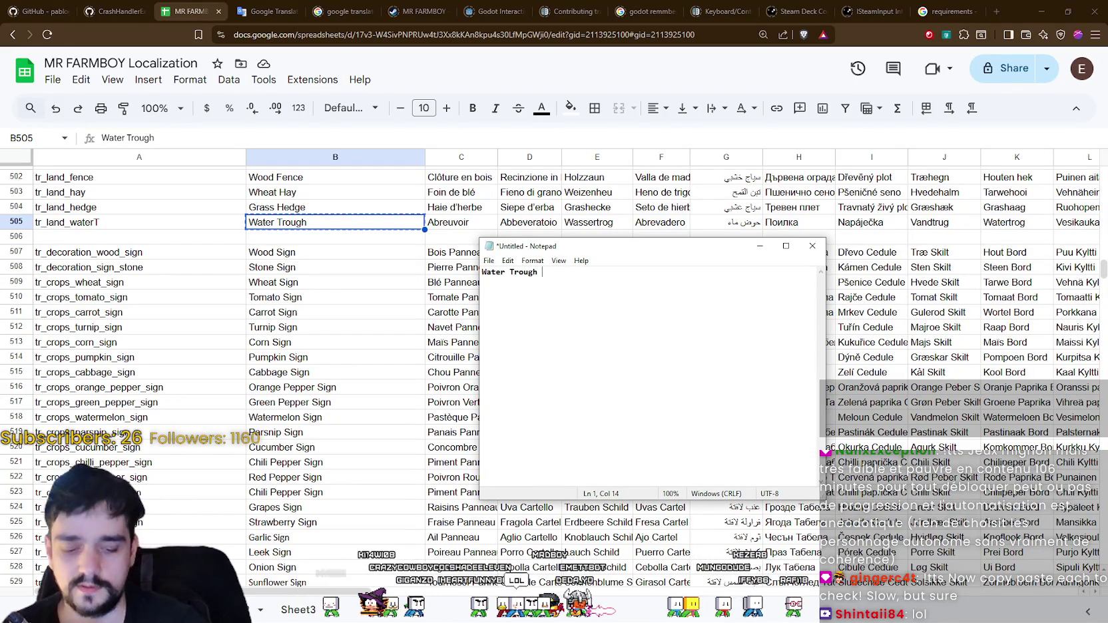
type("-")
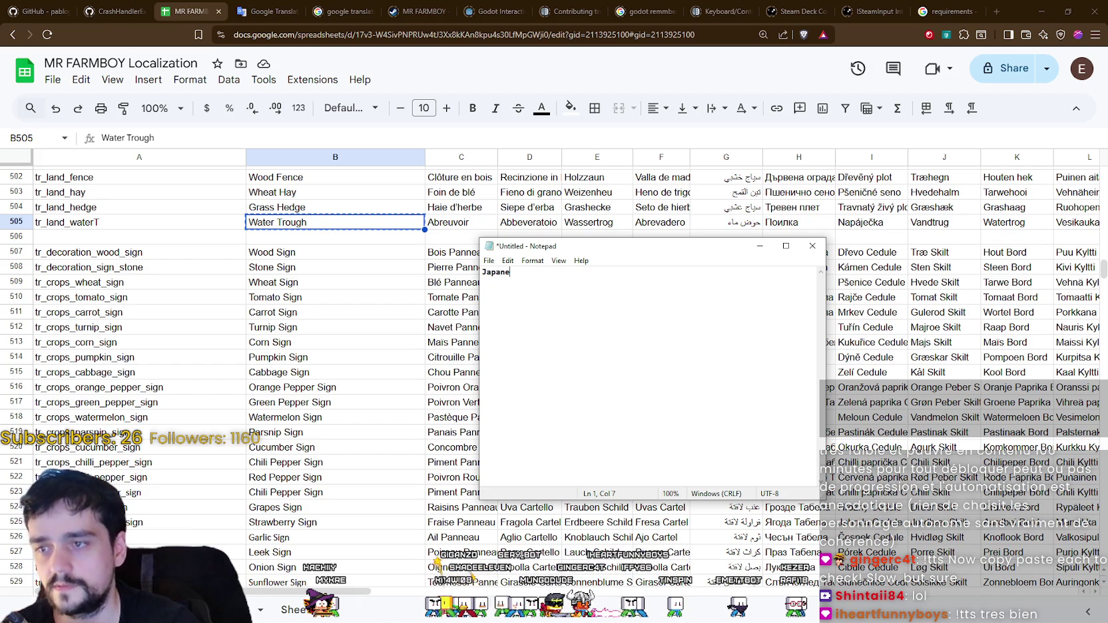
type("hrough")
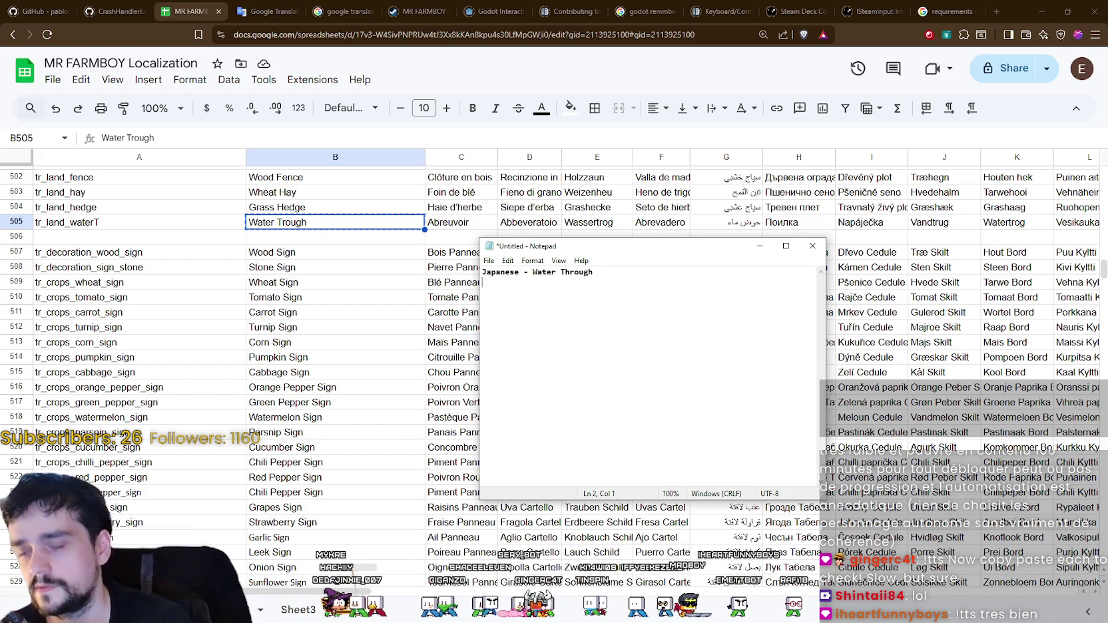
- Bring the sheet back and select the next Japanese entry 木材 標識 in P507
mouse_move(373, 589)
left_mouse_down()
mouse_move(477, 589)
mouse_move(317, 565)
mouse_move(606, 573)
mouse_move(633, 546)
left_mouse_up()
left_click(476, 223)
left_click(444, 253)
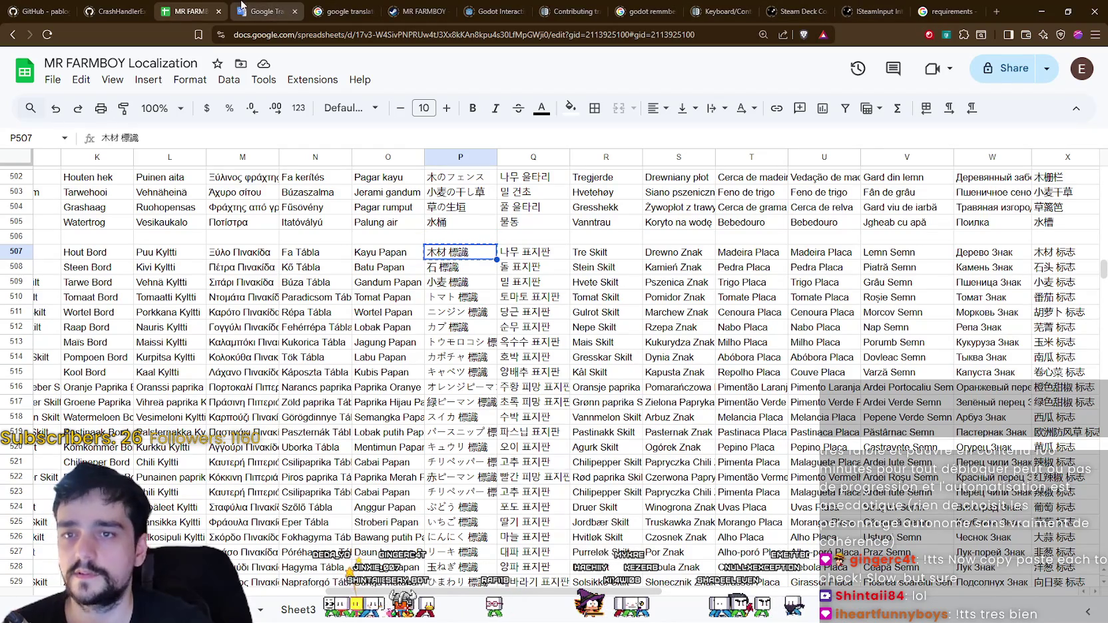
- Translate the Japanese 木材 標識 in Google Translate and return to the sheet
left_click(267, 11)
left_click_drag(342, 178, 99, 169)
type("木材 標識")
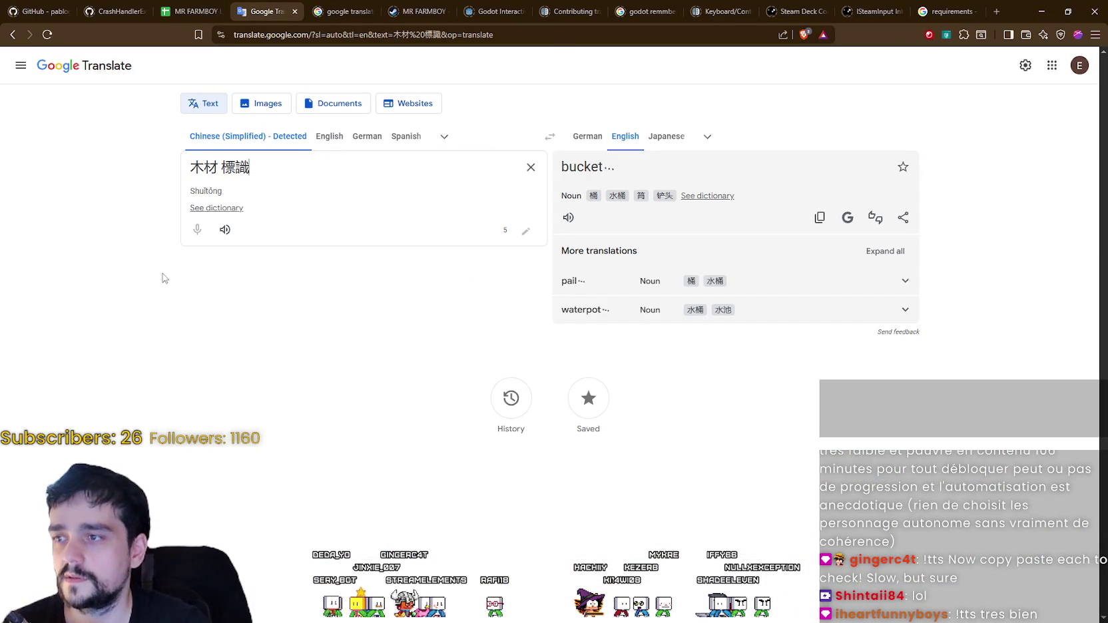
left_click(190, 11)
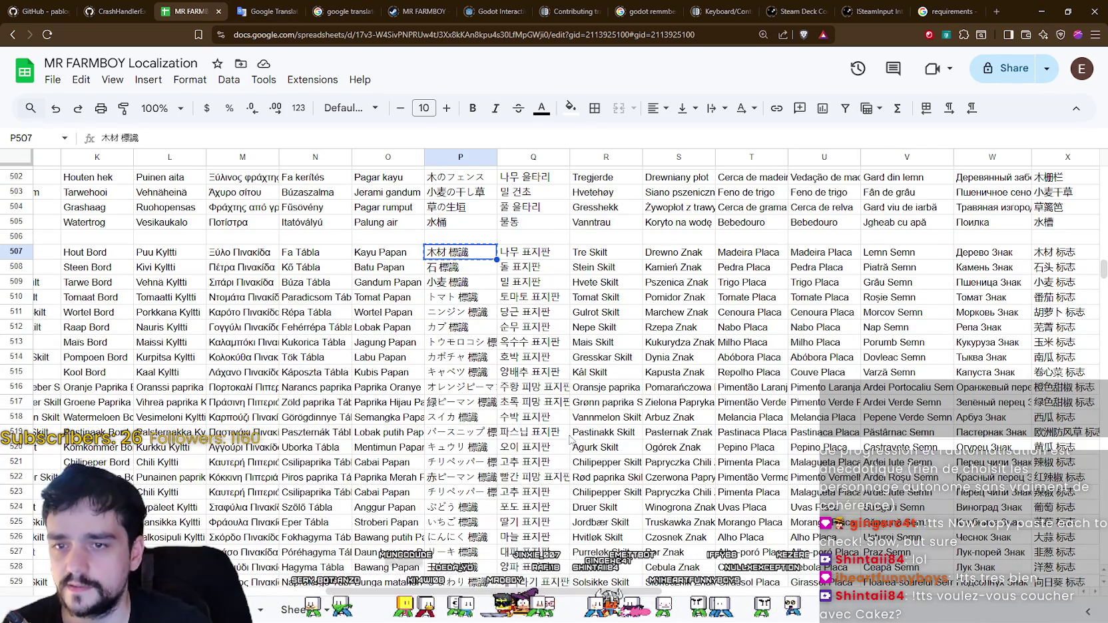
- Compare it with the Chinese wood-sign entries in X507 and AB507 (木材 標誌)
scroll(753, 418, "up", 1)
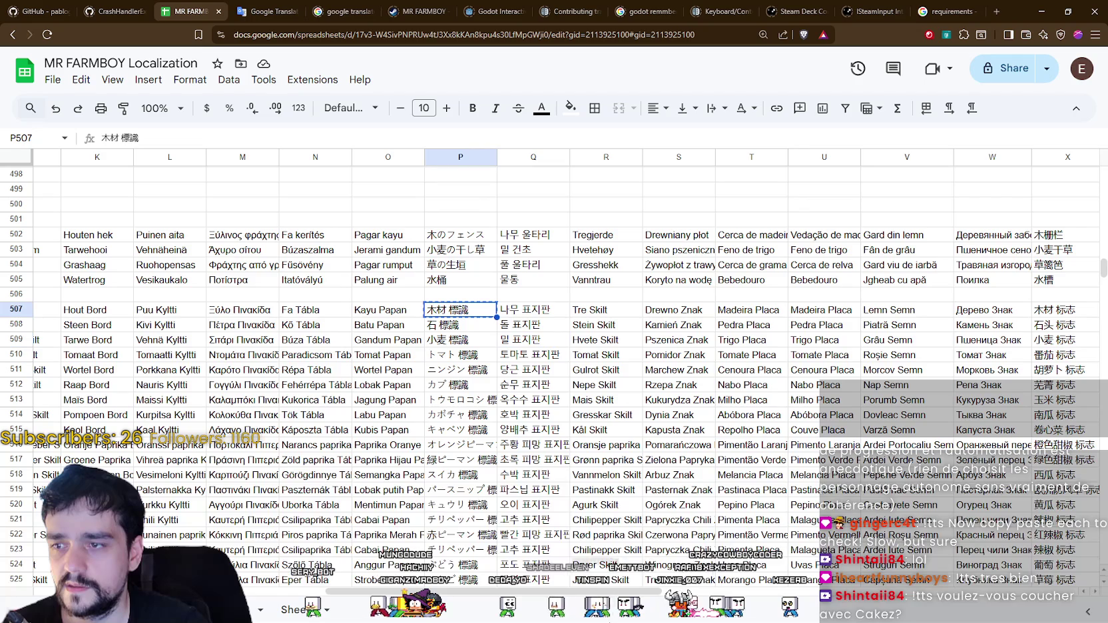
scroll(566, 373, "right", 4)
scroll(566, 373, "right", 4)
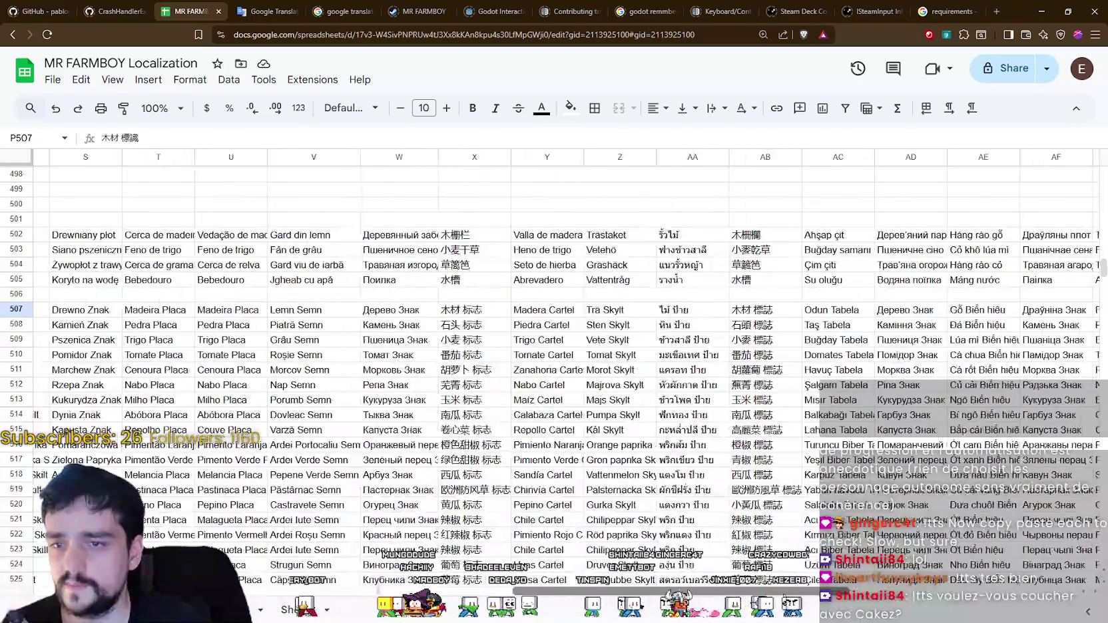
scroll(583, 571, "left", 5)
scroll(583, 571, "right", 5)
scroll(584, 571, "right", 2)
scroll(583, 572, "left", 4)
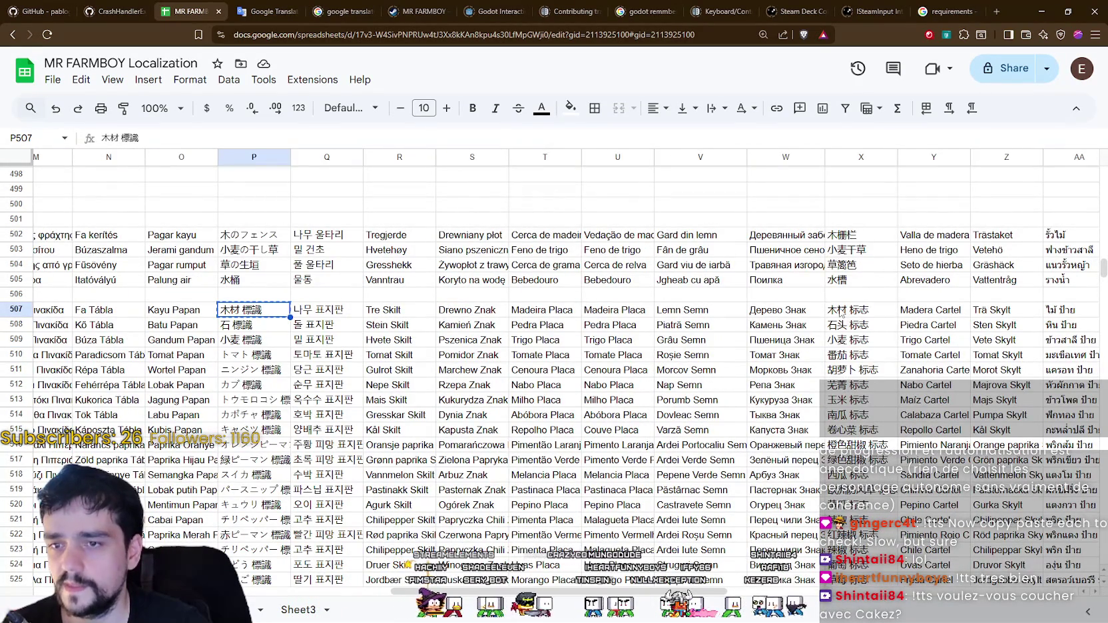
left_click(841, 314)
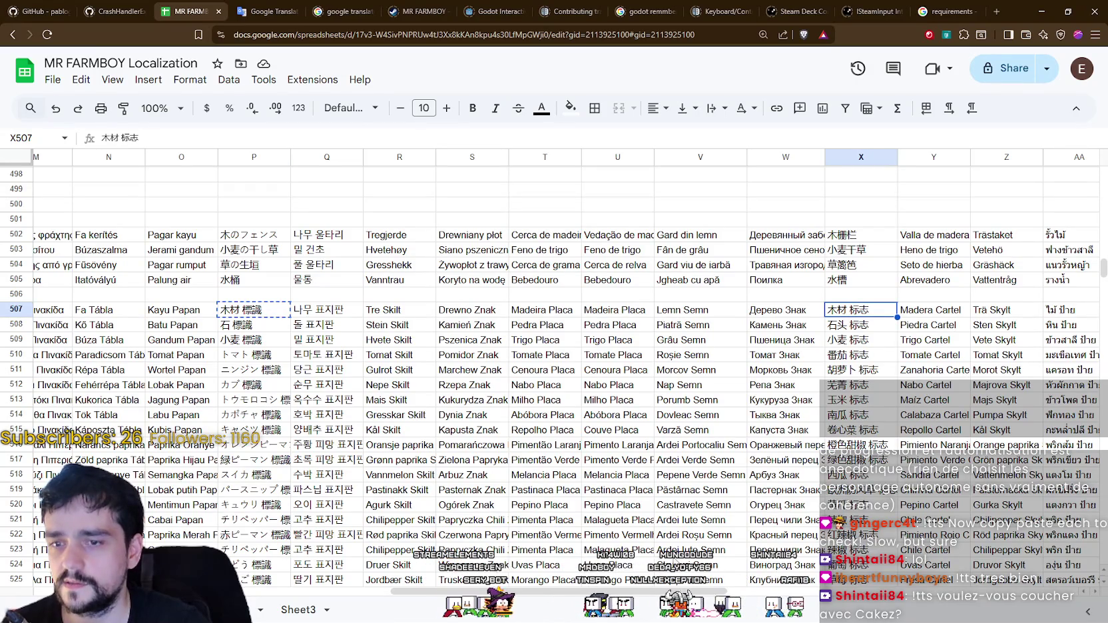
scroll(649, 591, "right", 3)
scroll(649, 590, "right", 2)
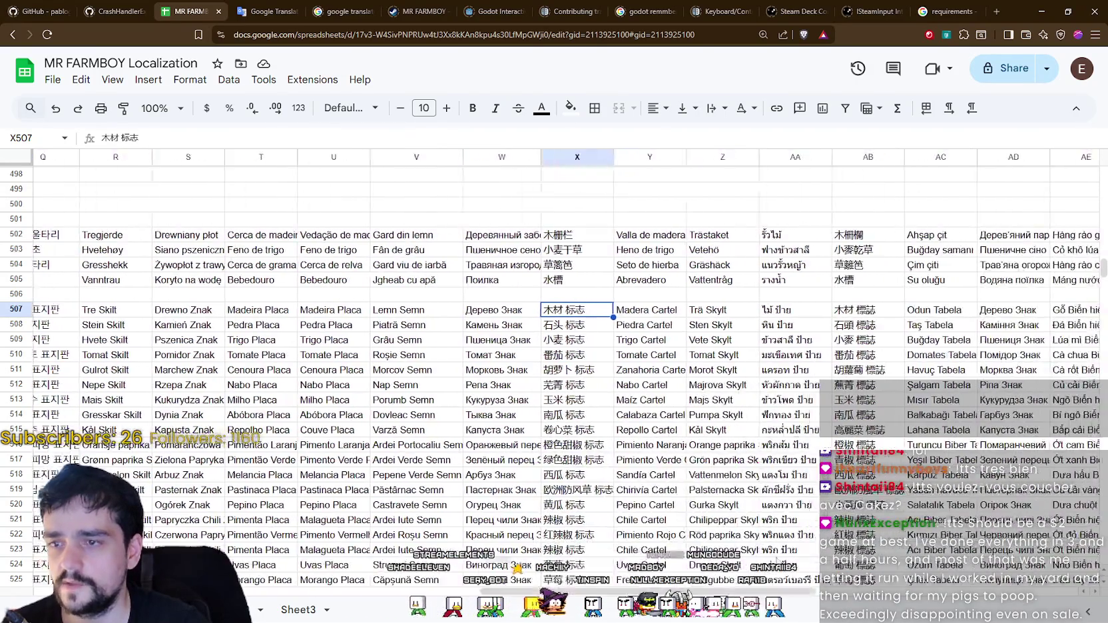
left_click(866, 311)
scroll(755, 587, "right", 3)
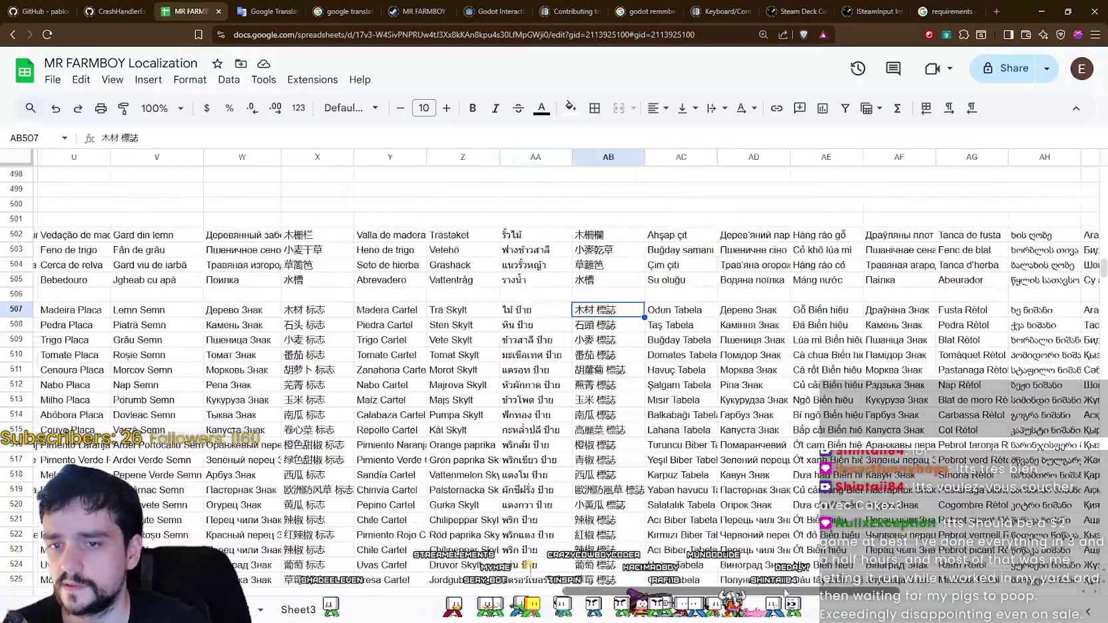
scroll(733, 588, "left", 5)
scroll(716, 589, "left", 1)
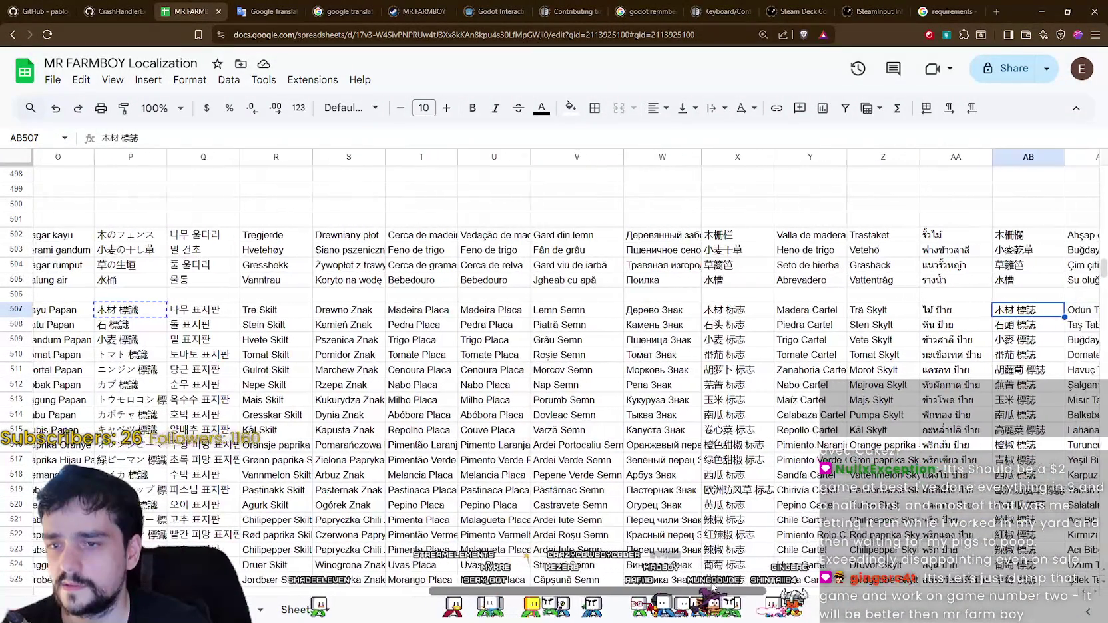
scroll(716, 589, "right", 2)
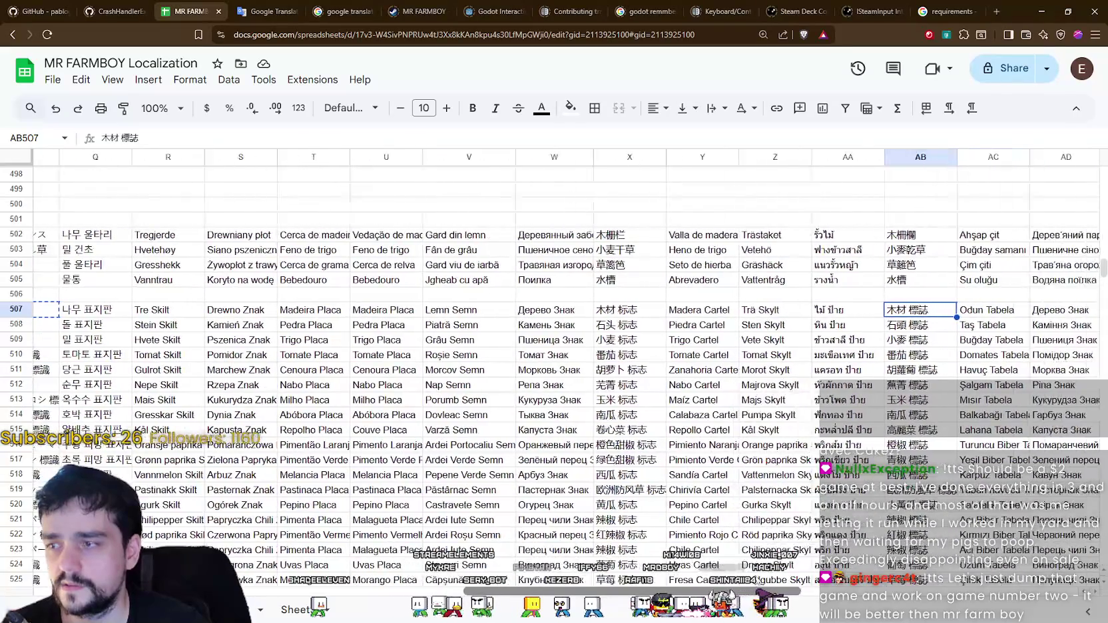
scroll(716, 589, "right", 3)
scroll(716, 589, "right", 2)
scroll(716, 589, "left", 2)
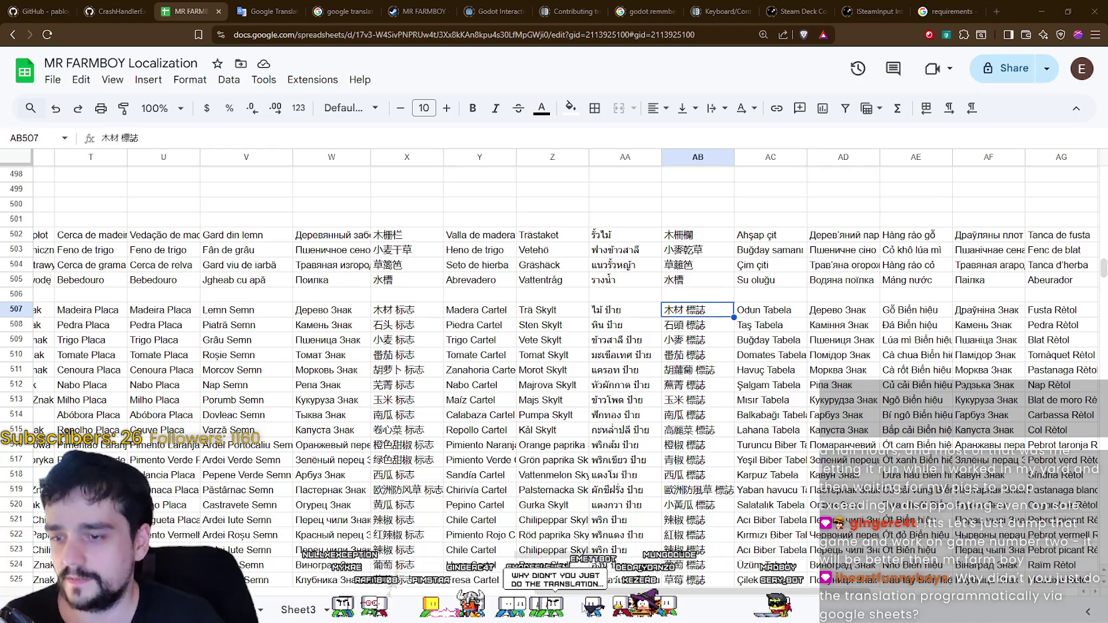
- Translate the simplified 木材 标志 from X507, which gives 'Timber Mark'
scroll(456, 571, "left", 5)
scroll(457, 570, "right", 5)
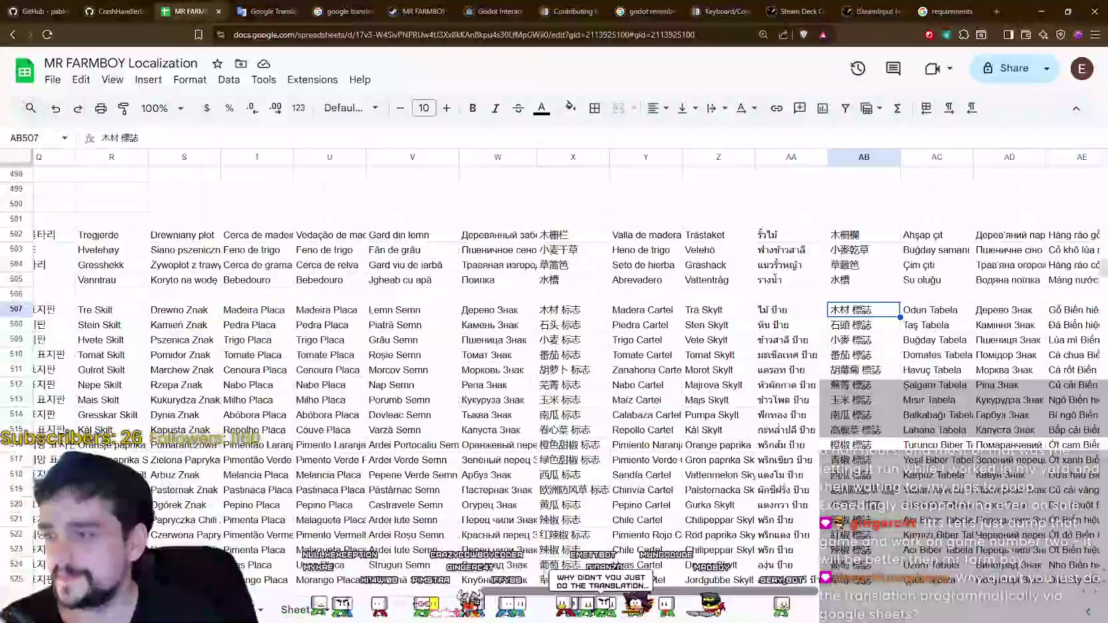
scroll(533, 580, "right", 4)
scroll(524, 374, "left", 1)
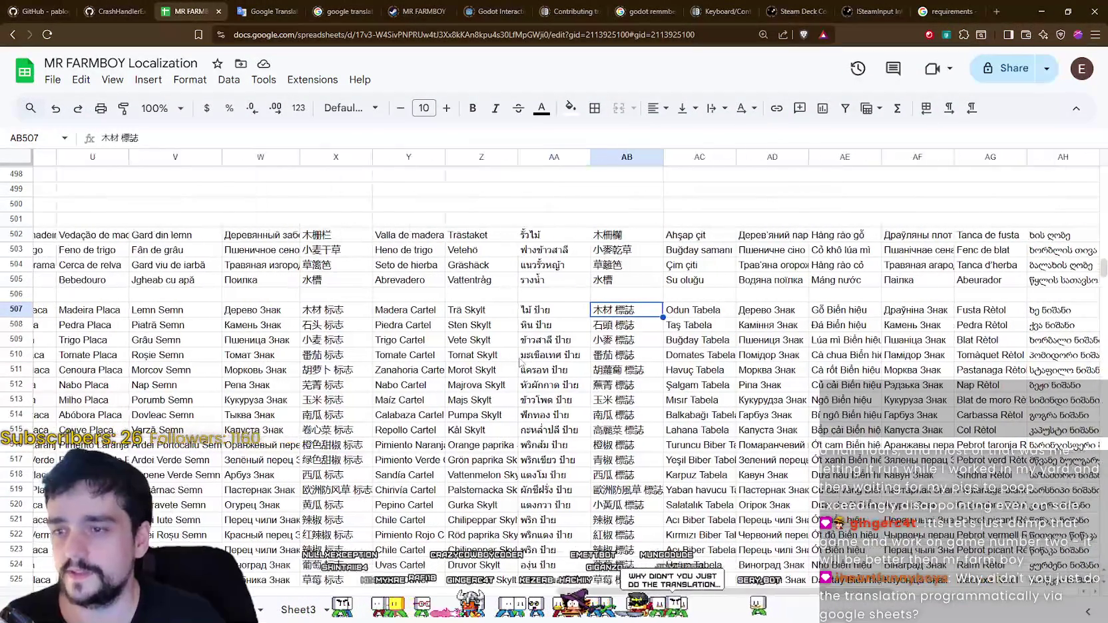
left_click(341, 311)
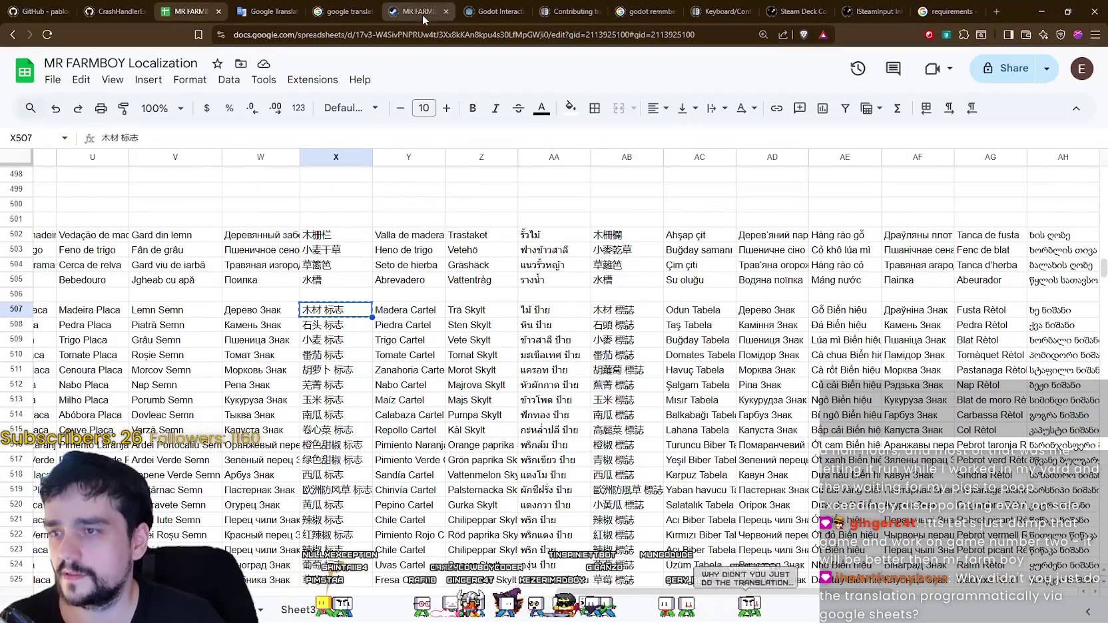
left_click(267, 12)
key("ctrl+a")
type("木材 标志")
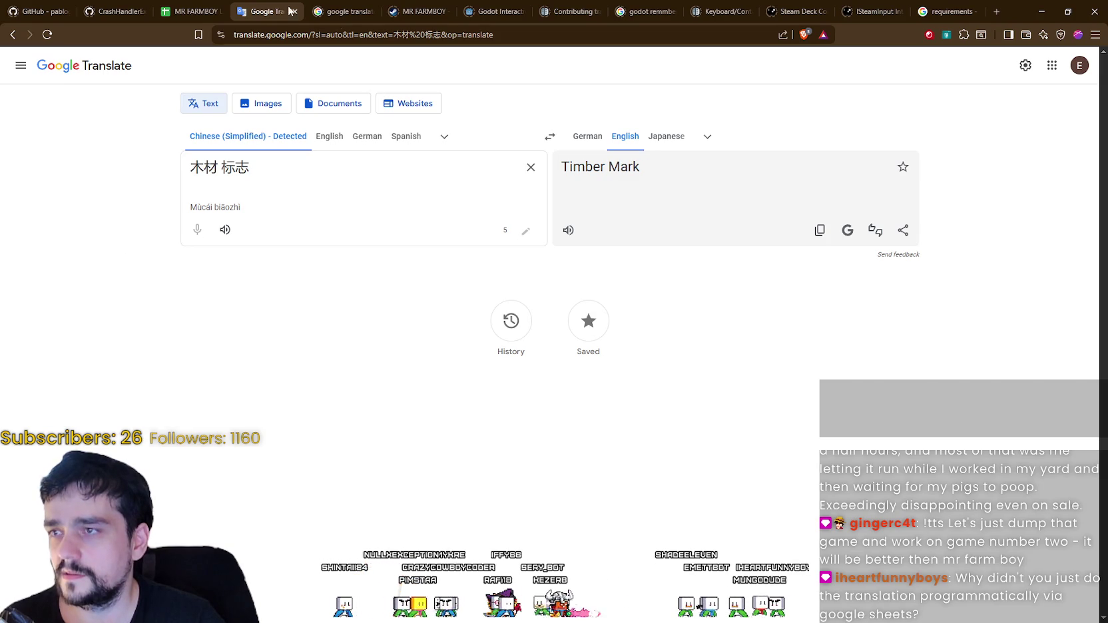
left_click(193, 11)
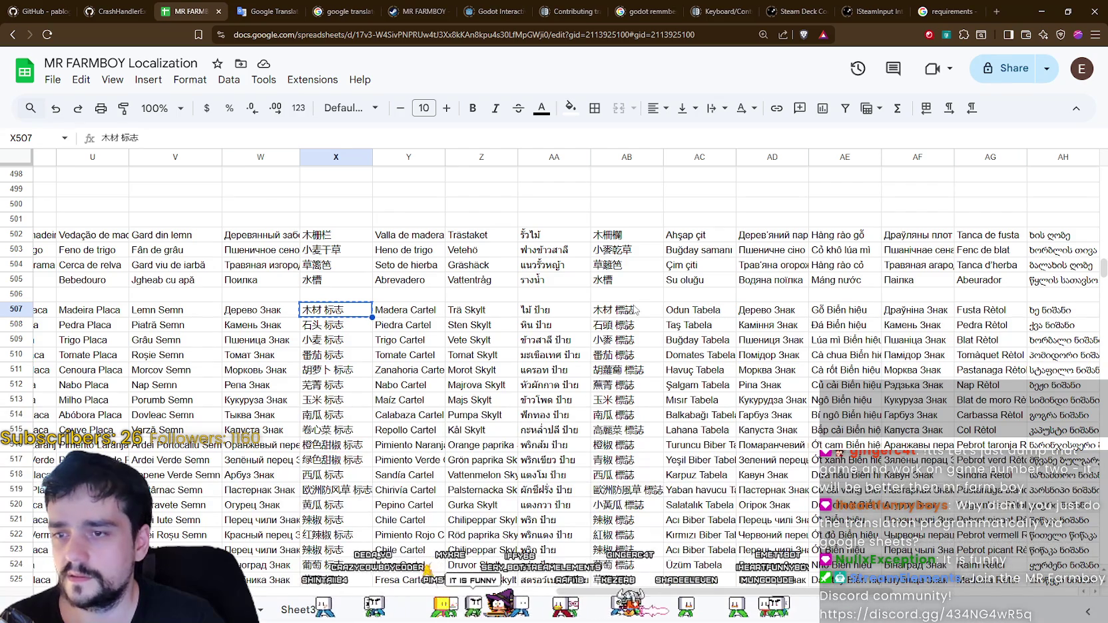
- Translate the traditional 木材 標誌 from AB507, also giving 'Timber Mark'
left_click(635, 309)
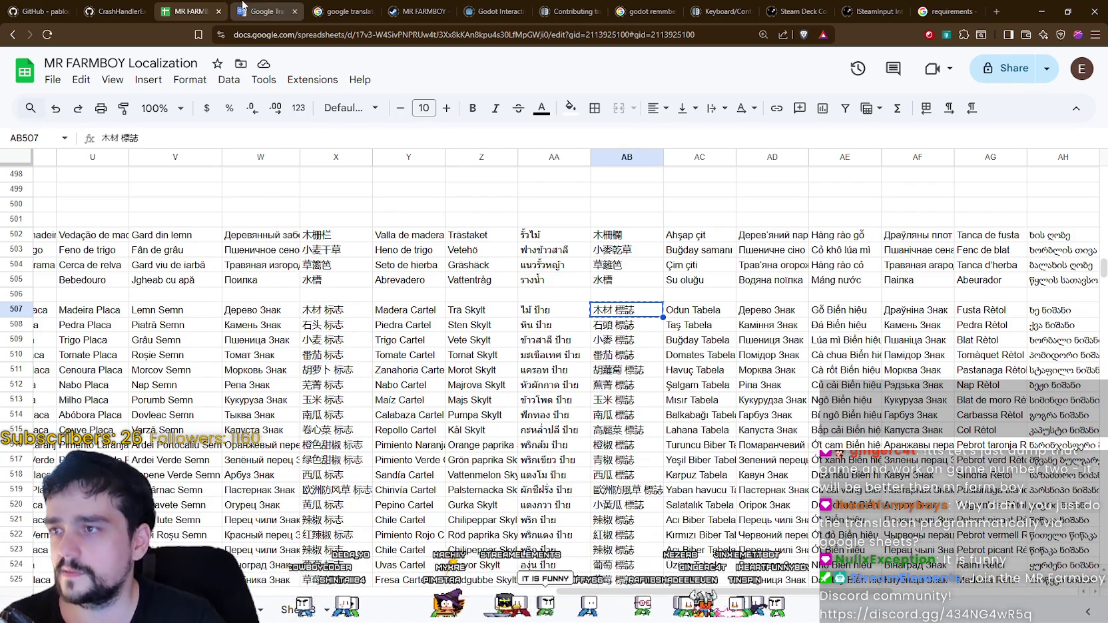
left_click(266, 12)
key("ctrl+a")
type("木材 標誌")
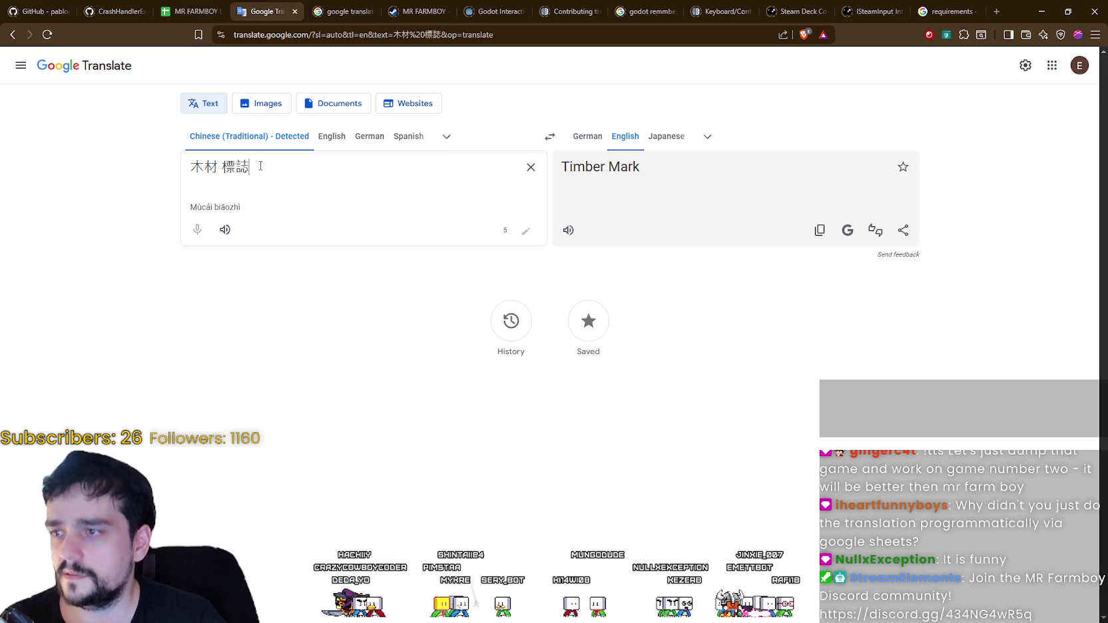
left_click(196, 11)
mouse_move(579, 591)
left_mouse_down()
mouse_move(318, 591)
mouse_move(620, 591)
mouse_move(365, 586)
left_mouse_up()
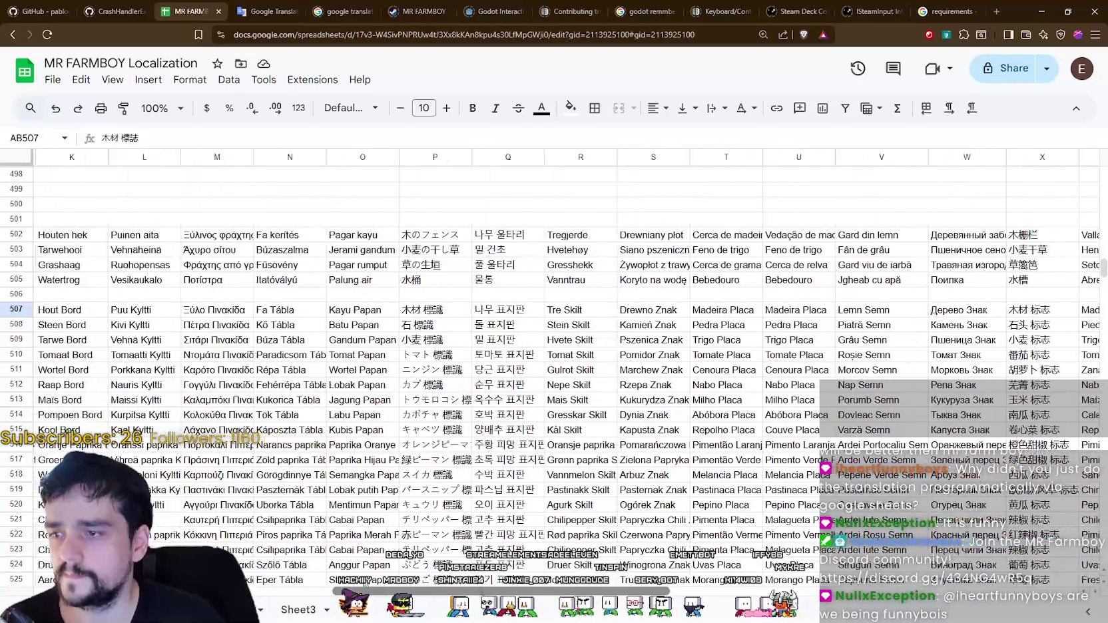
- Translate the Japanese 木材 標識 from P507 to English, getting 'Timber Identification'
left_click(359, 312)
left_click(438, 314)
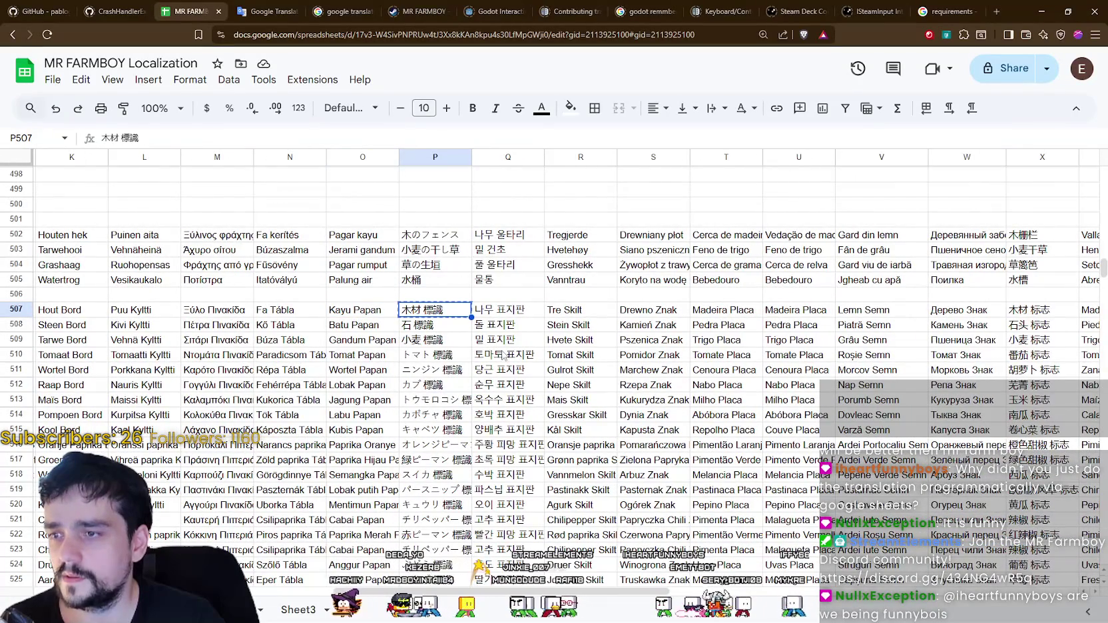
left_click(266, 12)
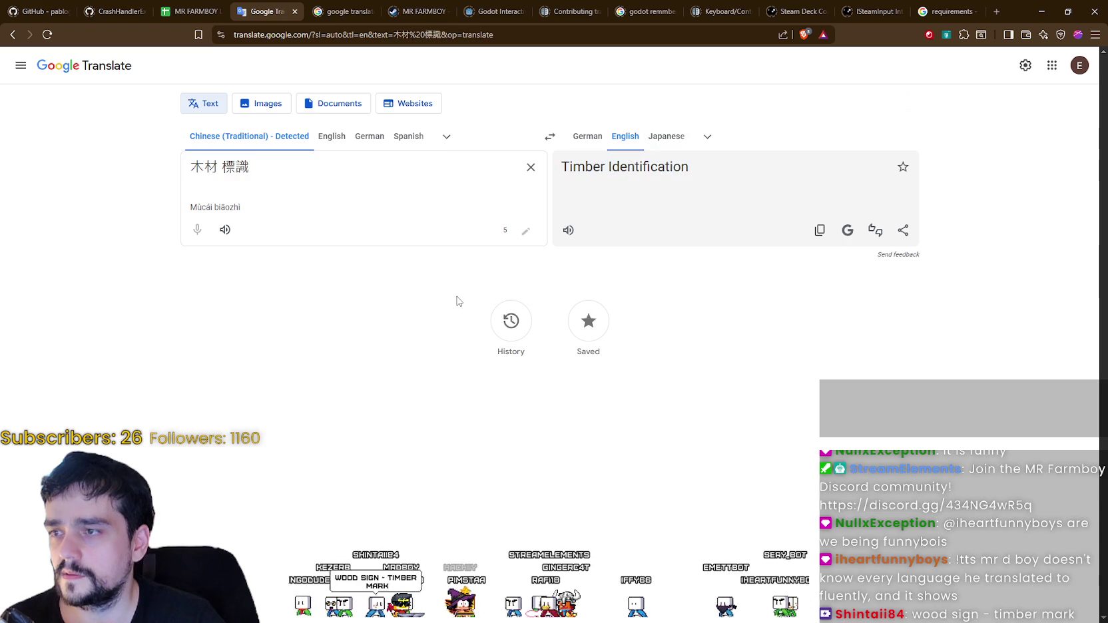
left_click(666, 137)
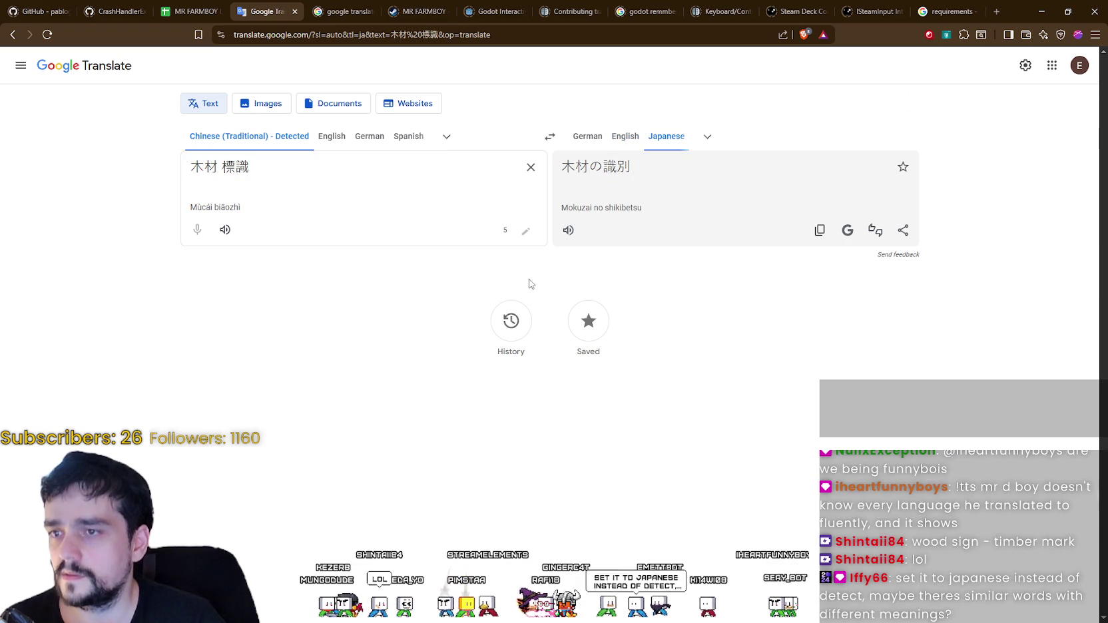
left_click(625, 137)
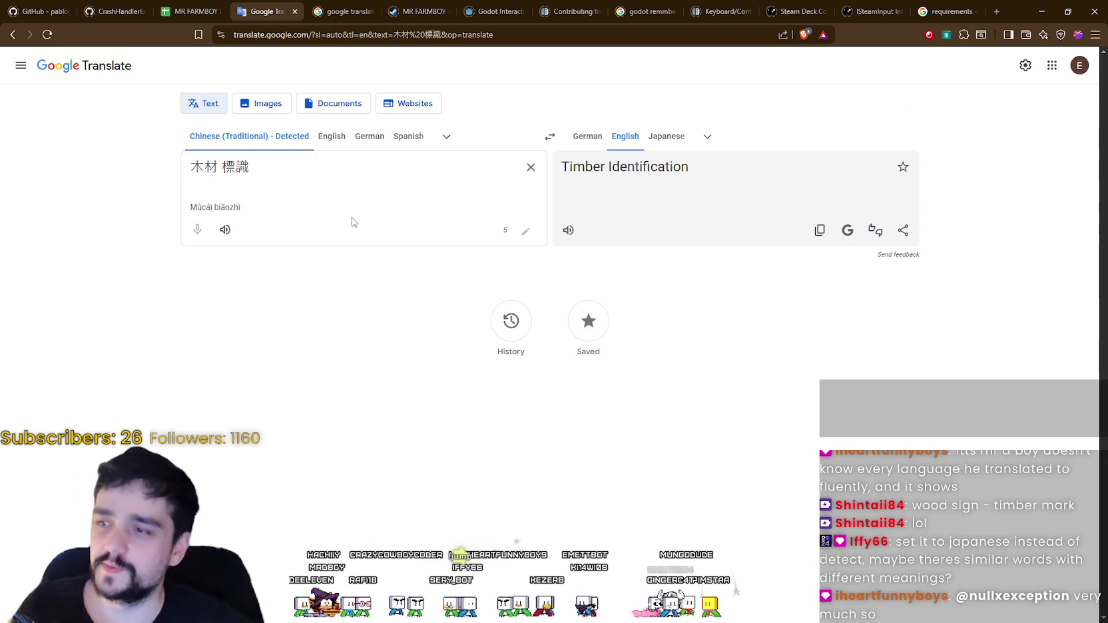
left_click(206, 7)
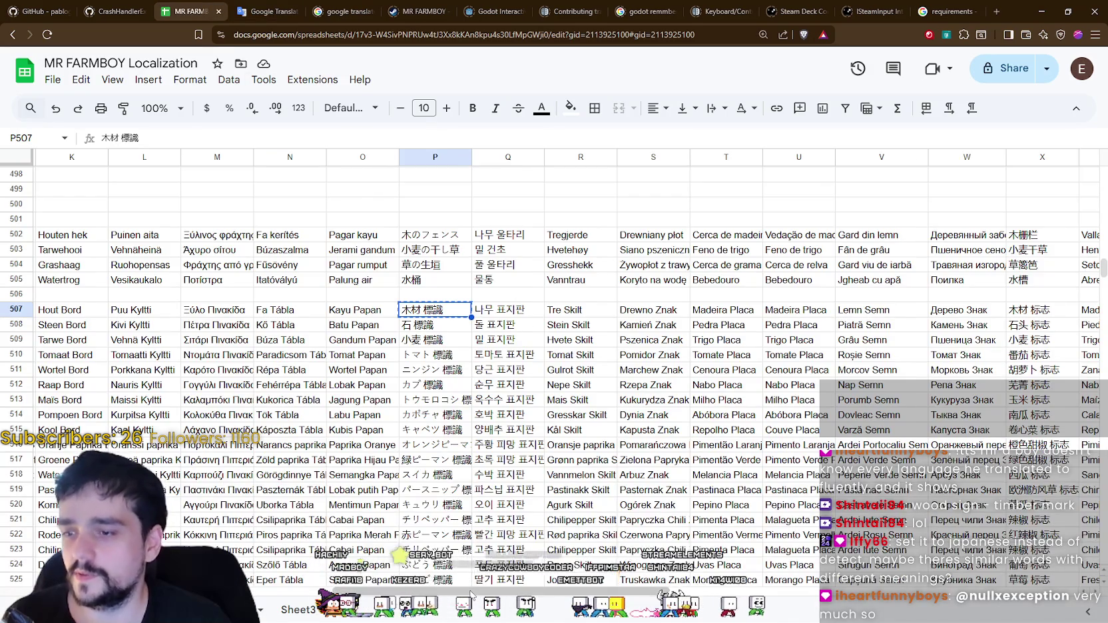
- Add ', Wood Sign' to the Japanese line in the Notepad mistranslation note
scroll(471, 594, "left", 5)
scroll(470, 595, "left", 5)
scroll(470, 595, "right", 8)
scroll(215, 310, "left", 5)
scroll(214, 310, "left", 5)
left_click(214, 309)
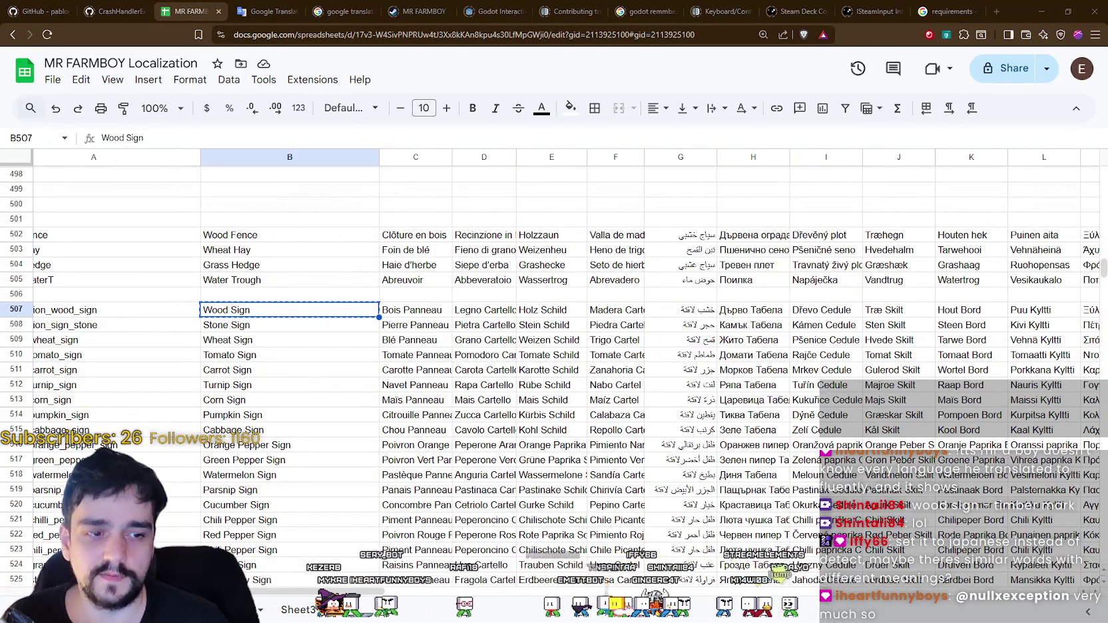
key("alt+Tab")
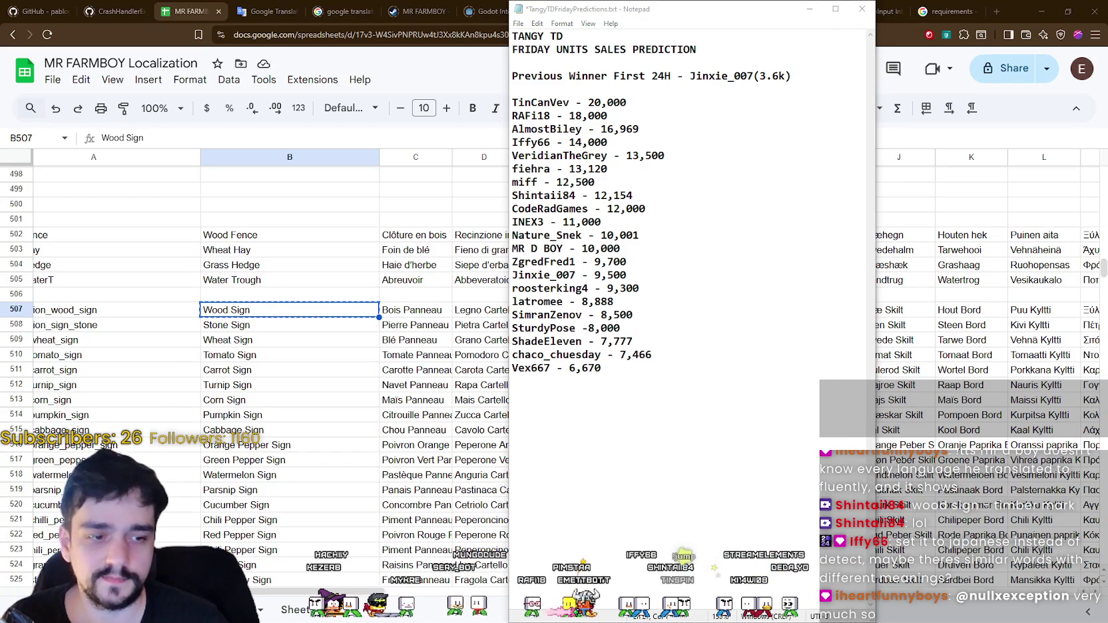
key("alt+Tab")
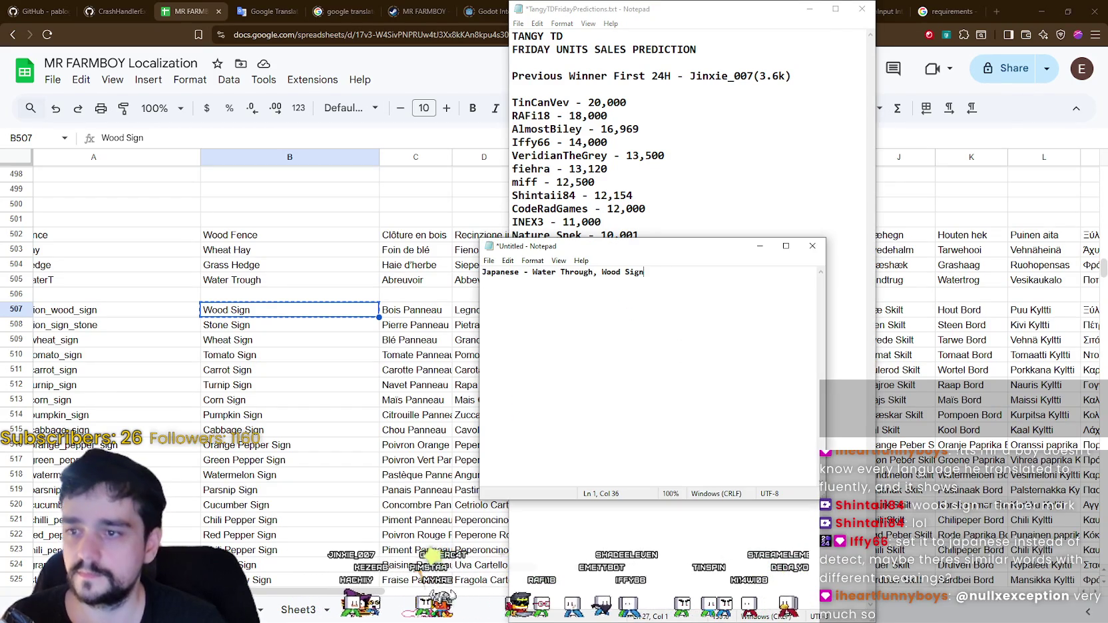
left_click(433, 314)
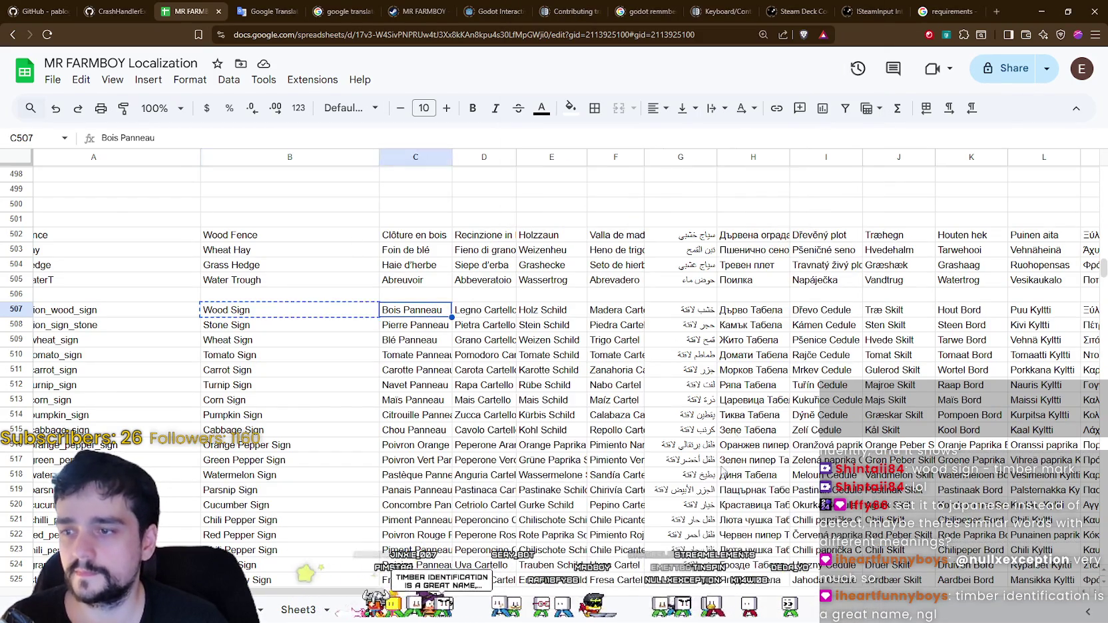
- Scroll to the upgrade rows and select the Japanese バフ容量が増加します。 in P563
scroll(487, 312, "right", 5)
scroll(487, 312, "right", 5)
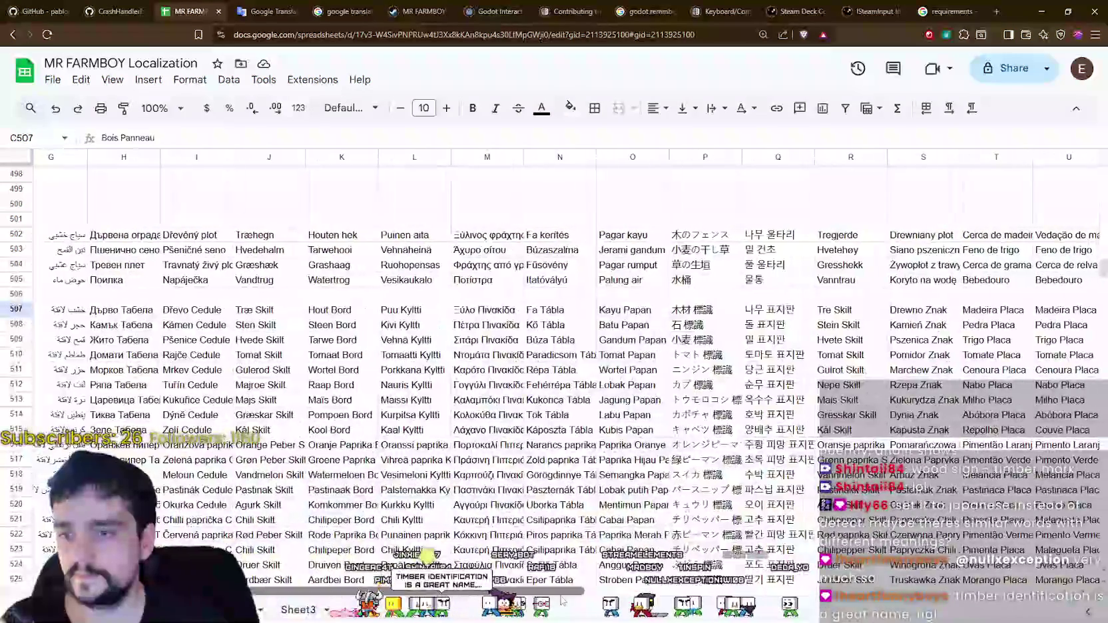
scroll(486, 311, "right", 3)
left_click(464, 315)
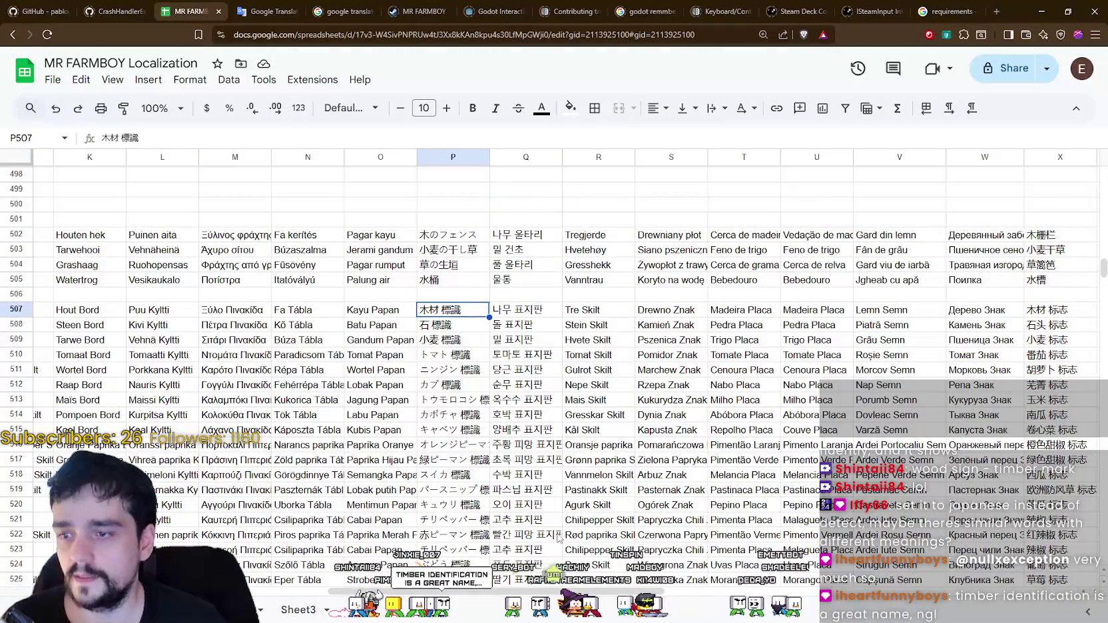
scroll(291, 394, "left", 13)
scroll(291, 395, "down", 5)
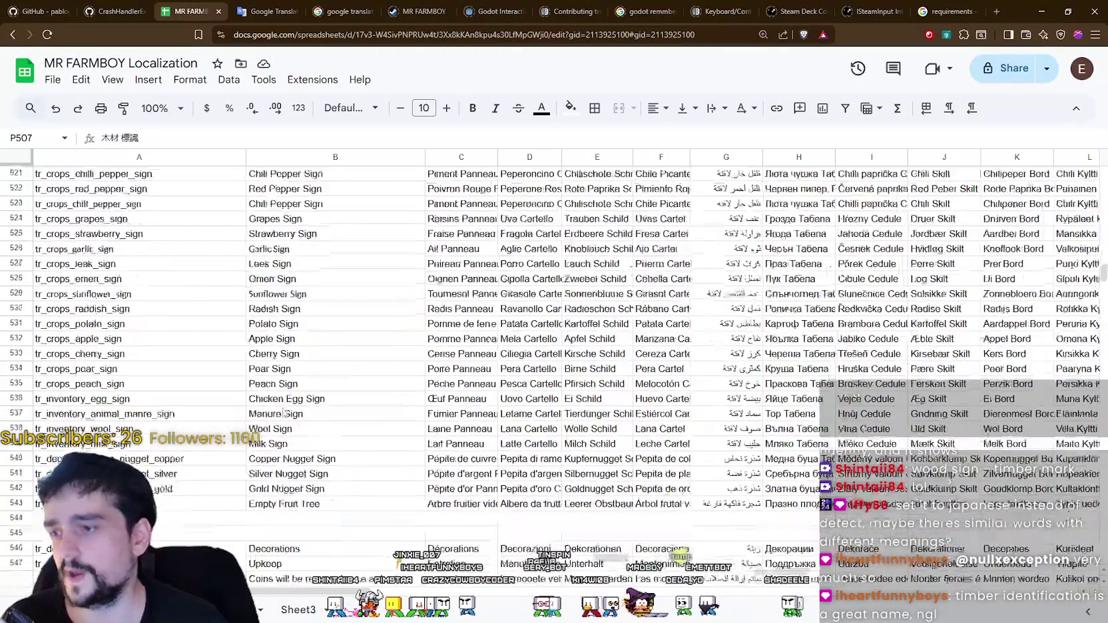
scroll(291, 394, "down", 4)
scroll(291, 394, "down", 2)
scroll(291, 394, "down", 3)
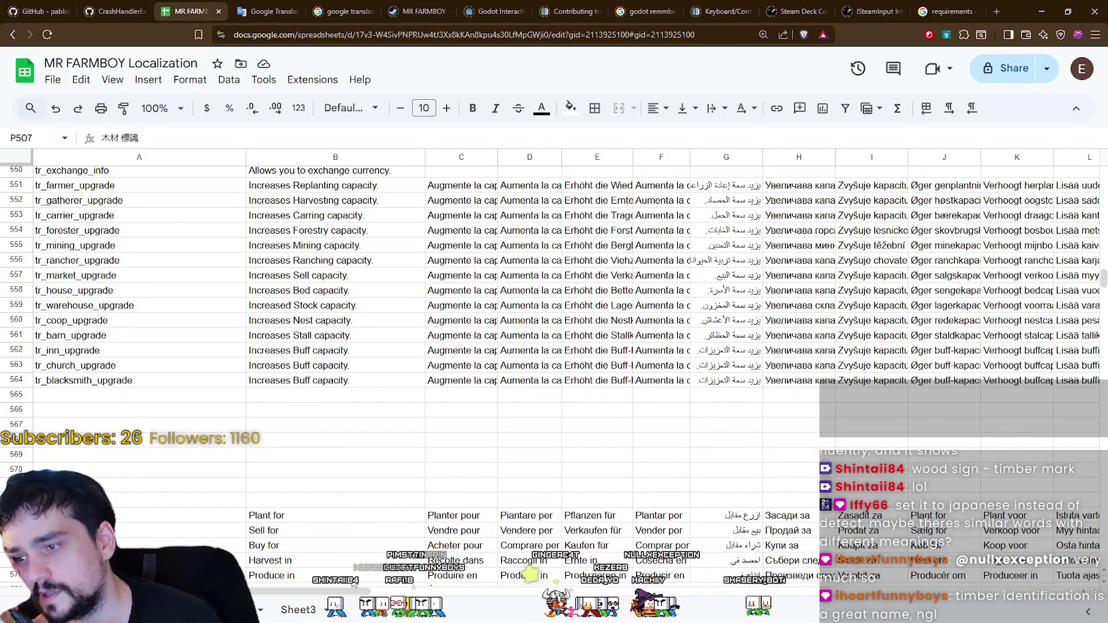
left_click_drag(276, 591, 308, 591)
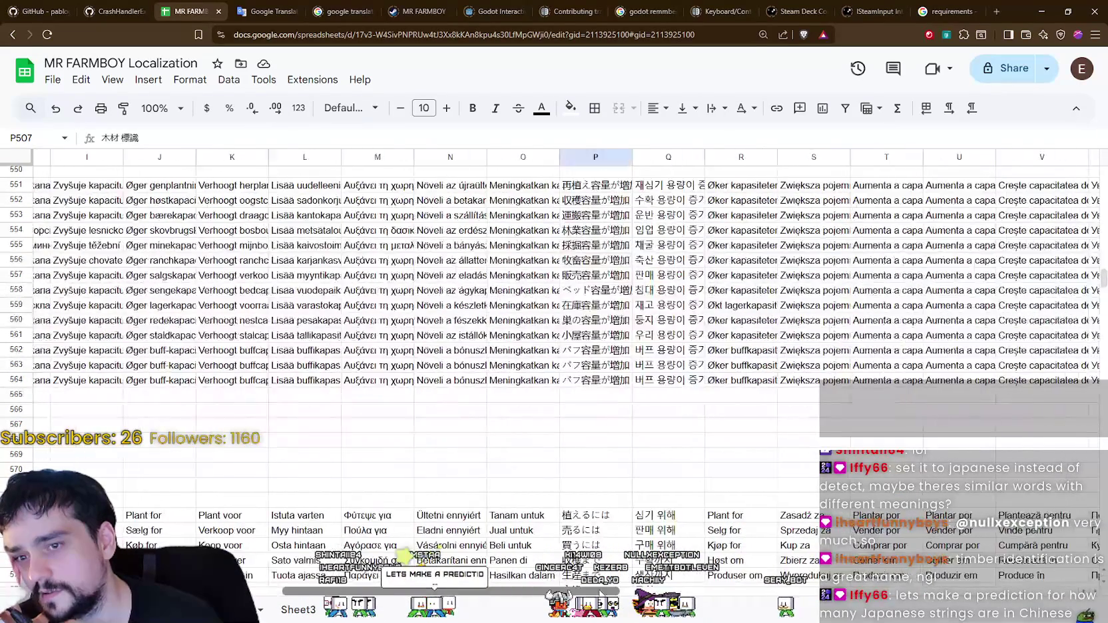
left_click(576, 365)
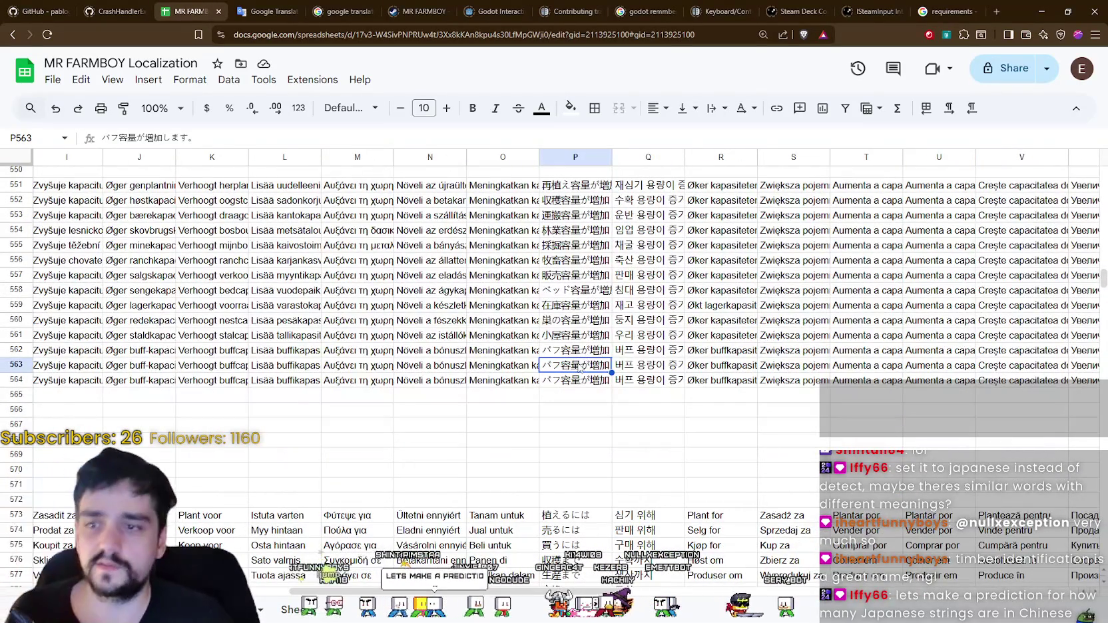
- Translate バフ容量が増加します。, confirming it reads 'Buff capacity will increase.'
left_click(254, 5)
key("ctrl+a")
type("バフ容量が増加します。")
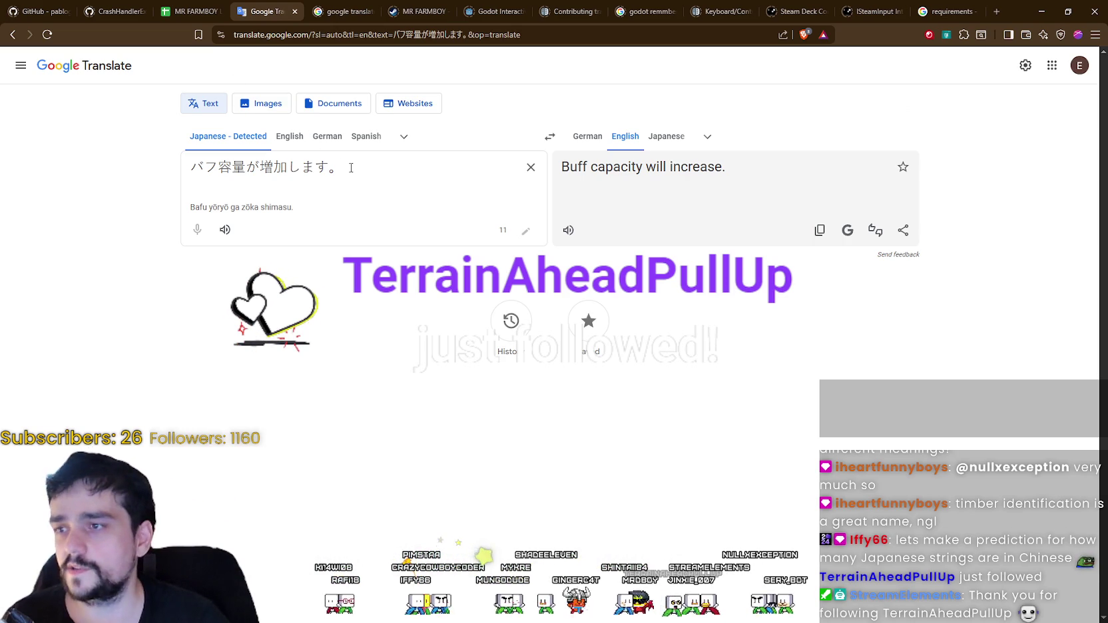
left_click(193, 11)
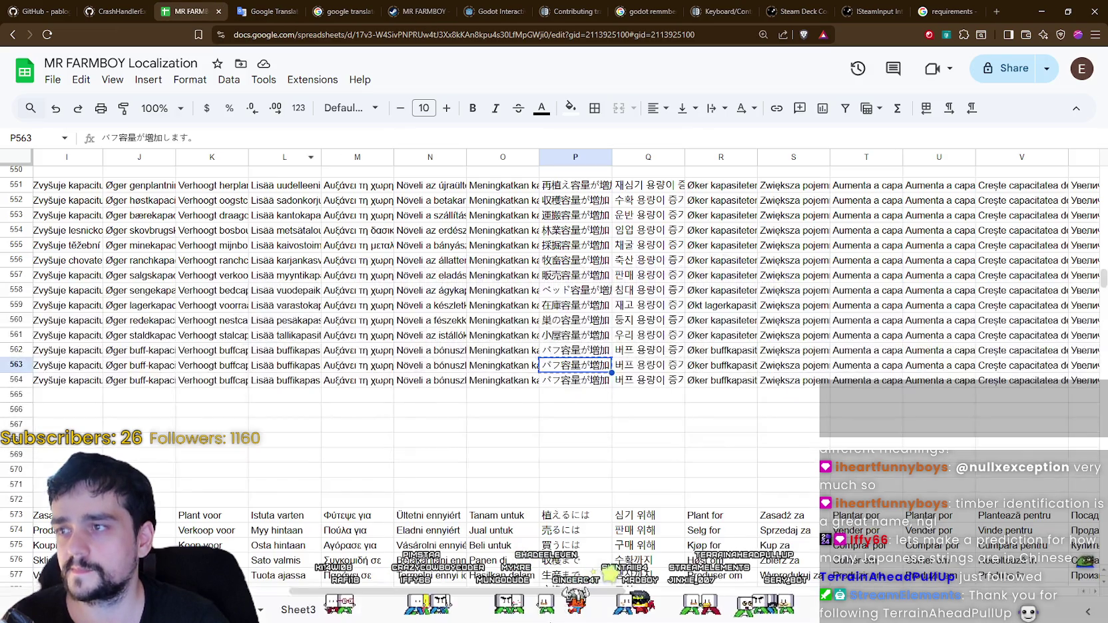
- Return to the top of the sheet, select 新しいゲーム in P2, and shrink the browser window
scroll(619, 482, "up", 5)
scroll(619, 482, "up", 1)
scroll(619, 482, "down", 1)
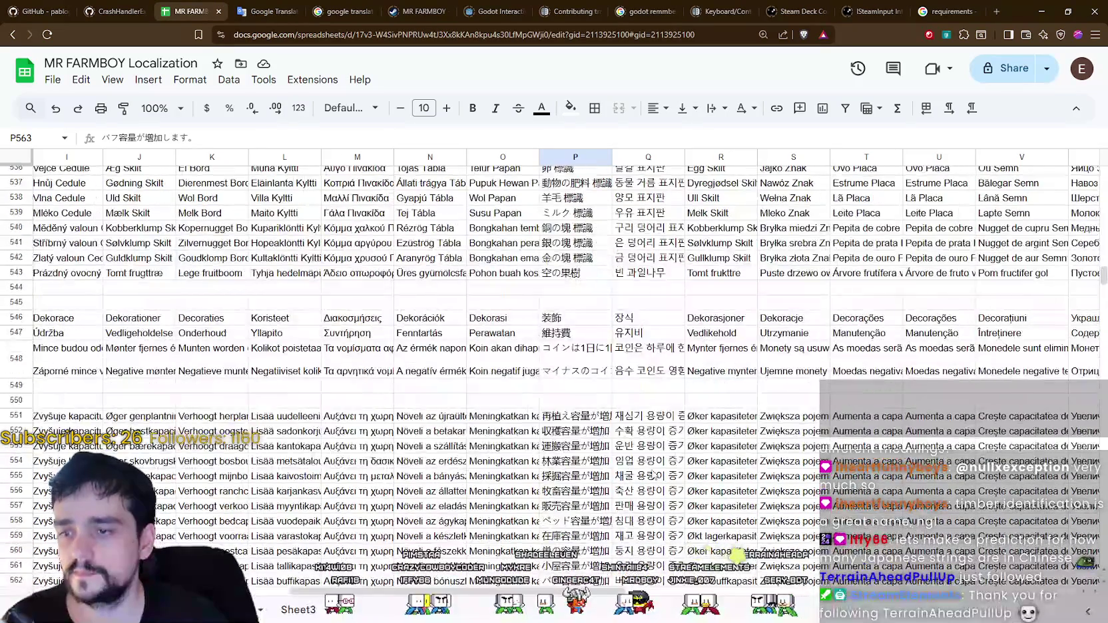
scroll(619, 482, "up", 5)
left_click_drag(1102, 269, 1103, 553)
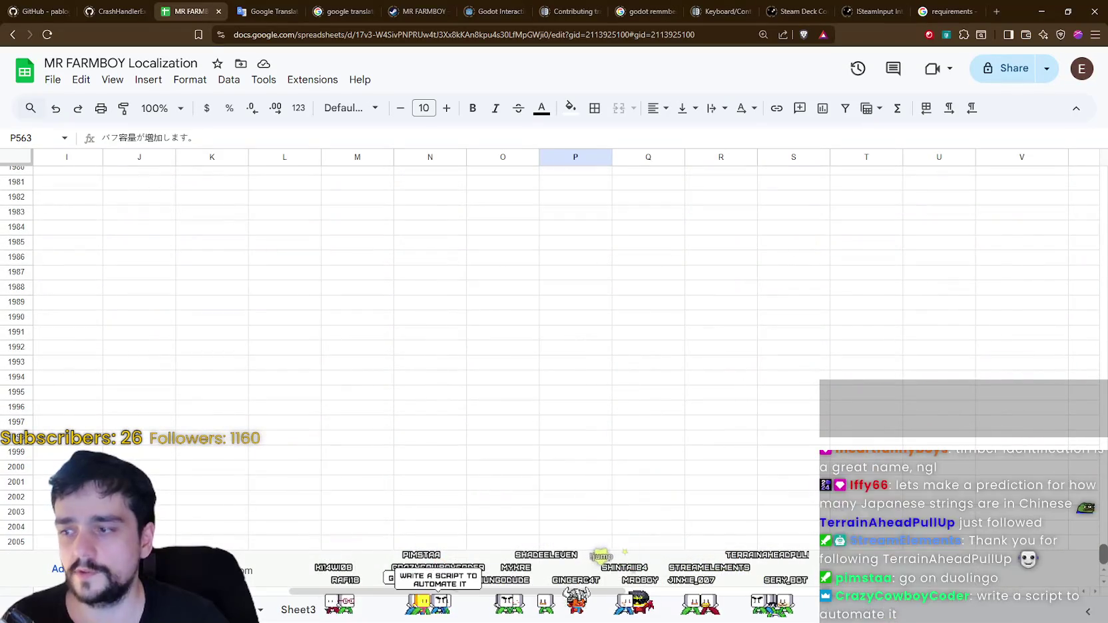
left_click_drag(1103, 553, 1091, 125)
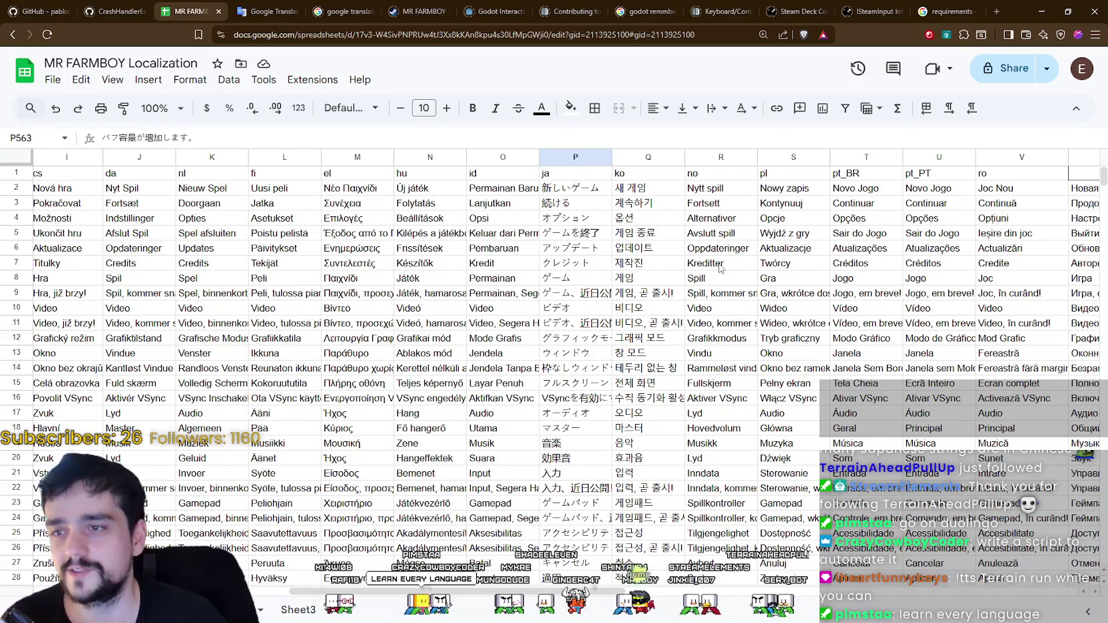
left_click(575, 187)
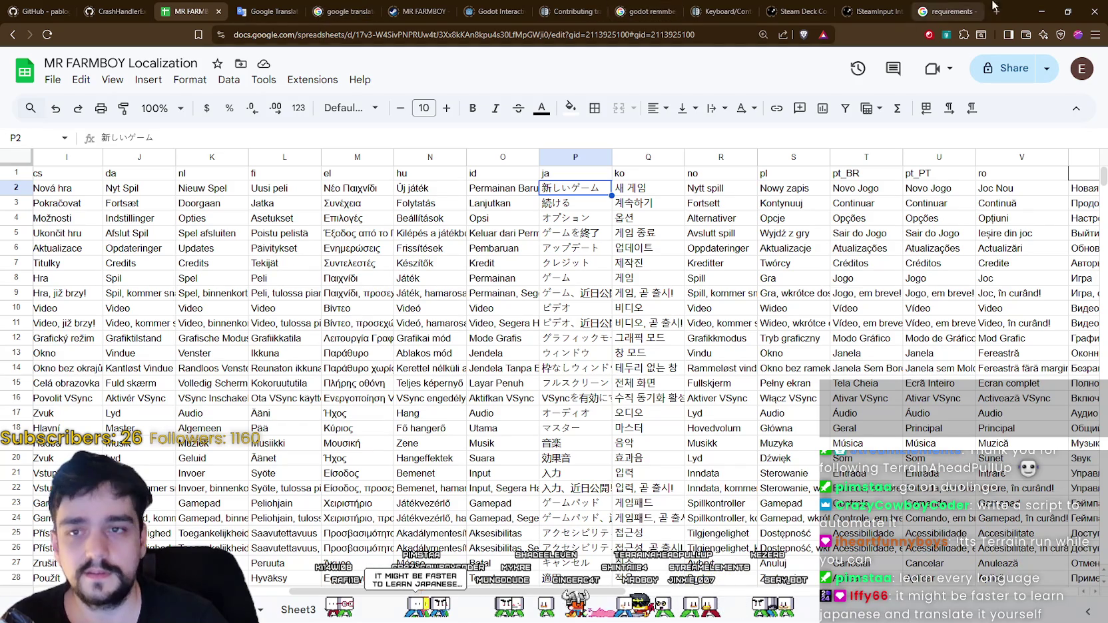
left_click(1067, 11)
- Arrange the browser, translator and spreadsheet windows side by side
mouse_move(918, 188)
left_mouse_down()
mouse_move(240, 64)
mouse_move(248, 69)
left_mouse_up()
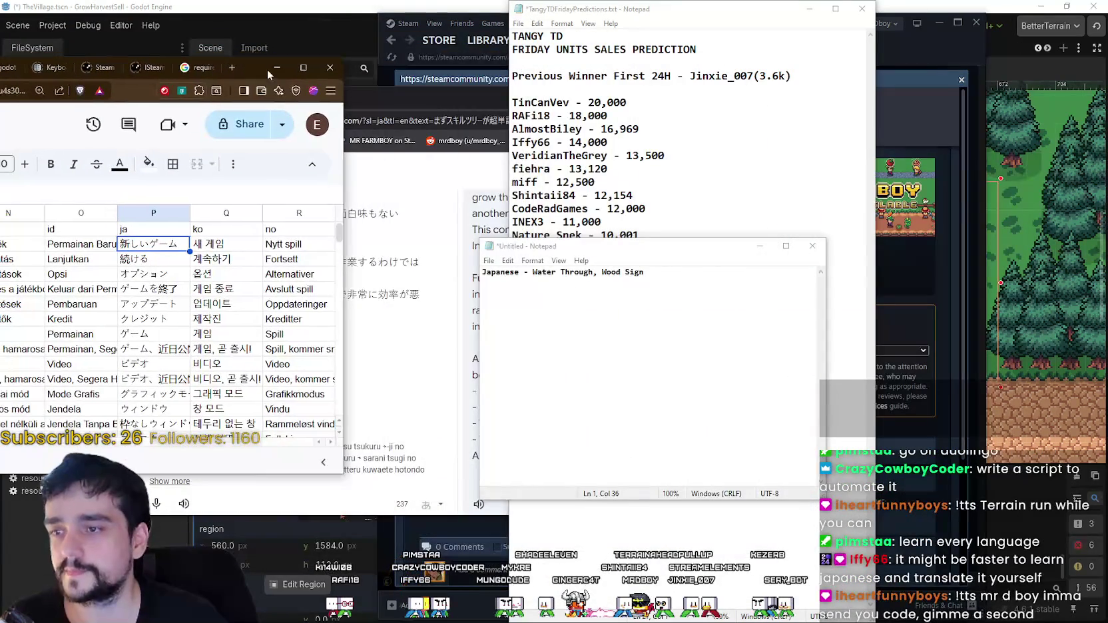
left_click_drag(633, 246, 780, 360)
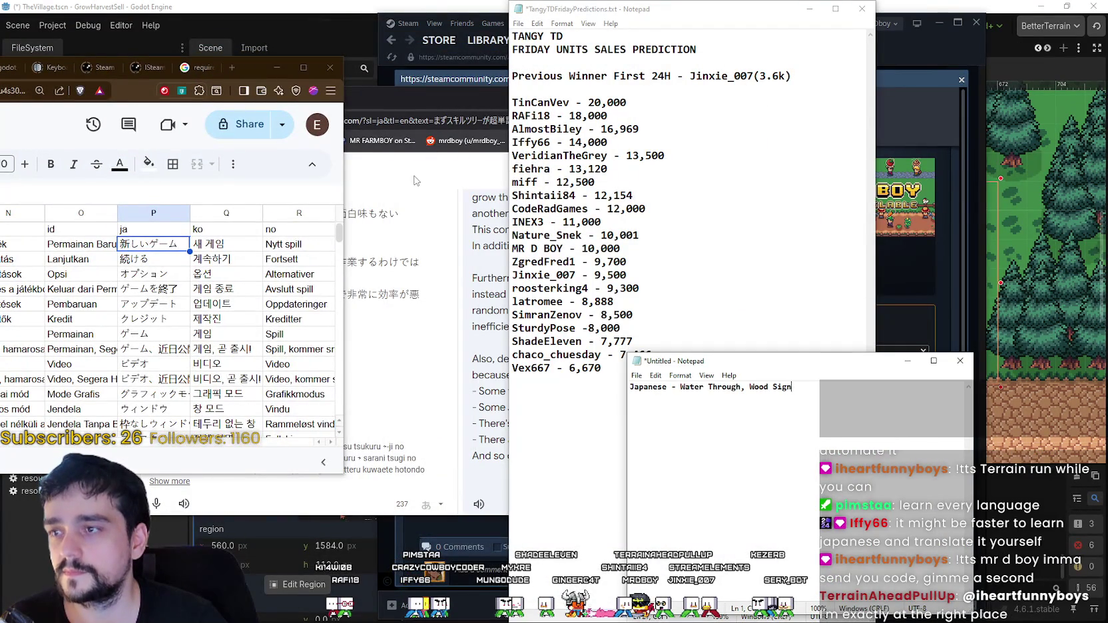
left_click(421, 175)
mouse_move(277, 73)
left_mouse_down()
mouse_move(417, 71)
mouse_move(356, 60)
left_mouse_up()
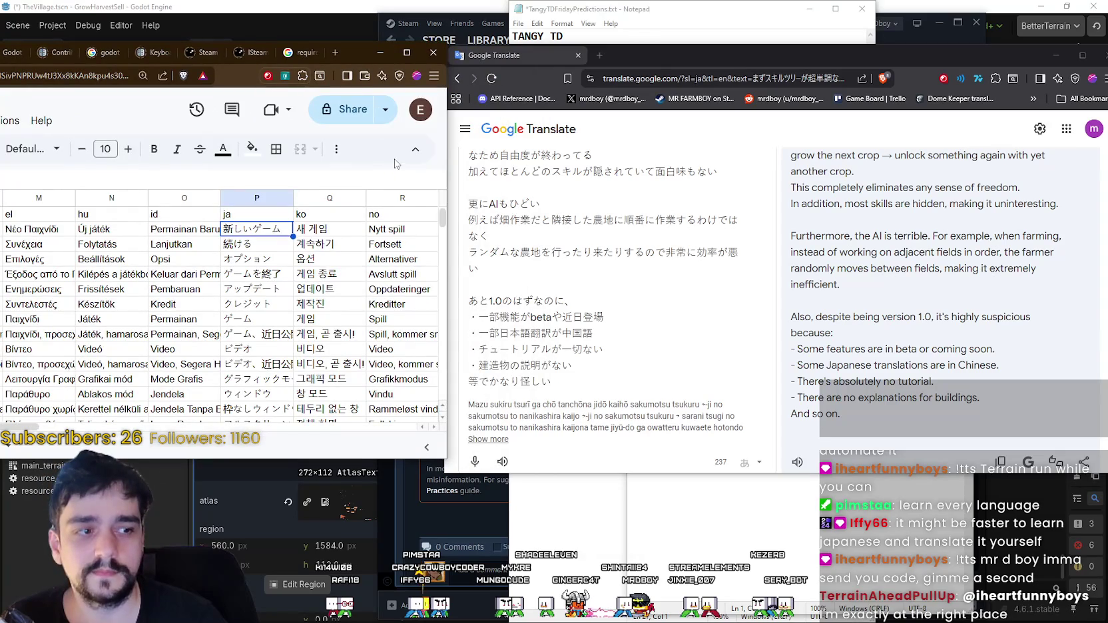
- Replace the review text in Google Translate with 新しいゲーム from P2, which translates as 'New Games'
left_click(700, 287)
key("alt+Tab")
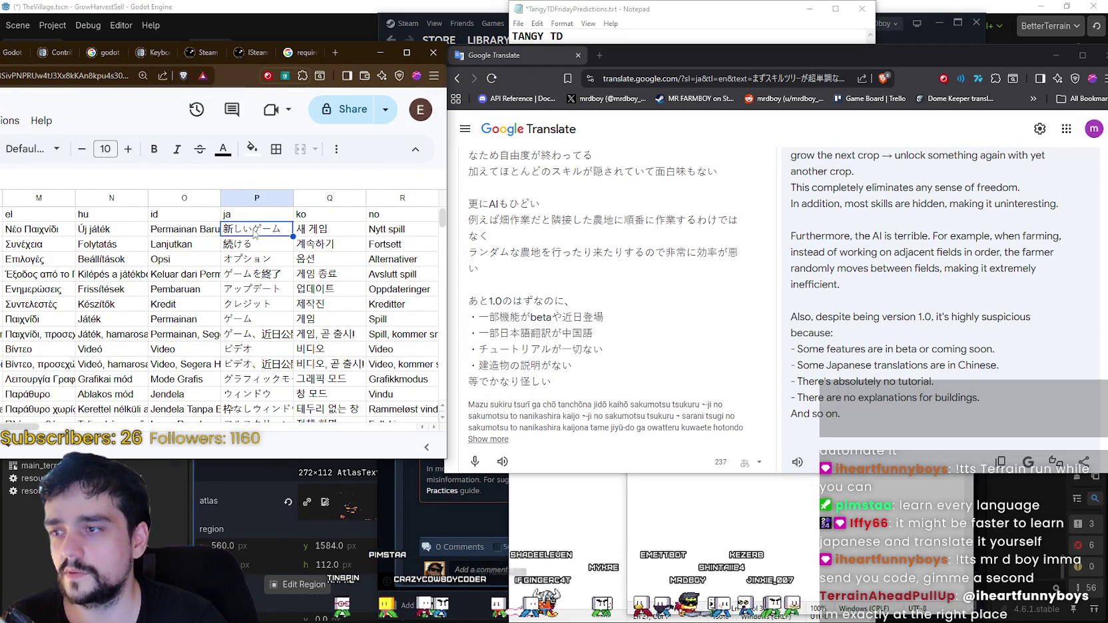
scroll(638, 308, "up", 2)
scroll(601, 353, "down", 5)
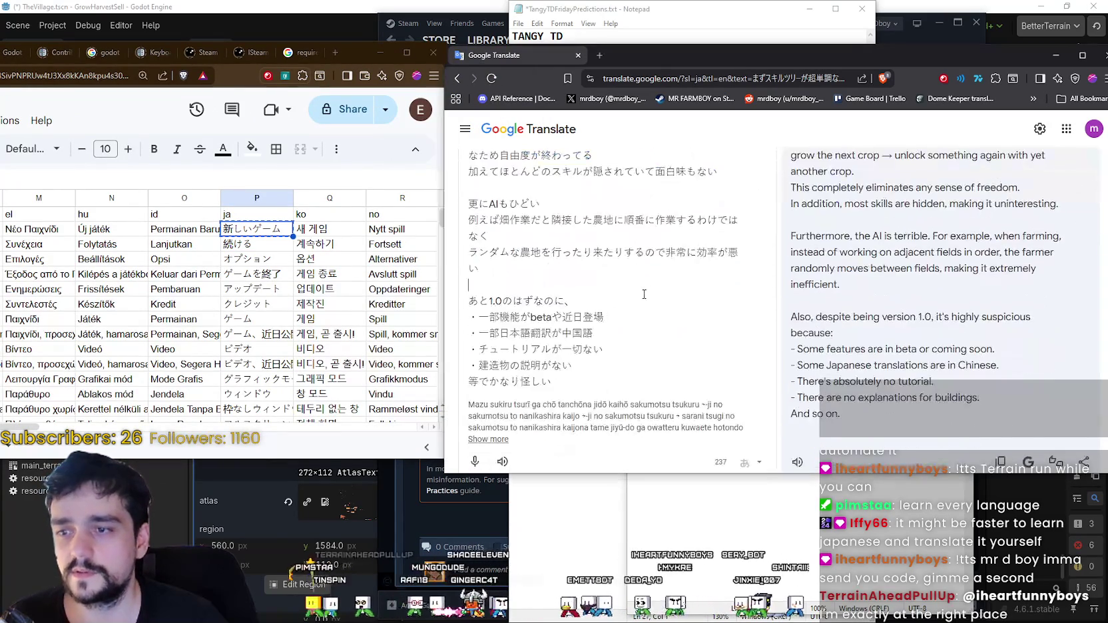
left_click_drag(552, 286, 468, 220)
type("新しいゲーム")
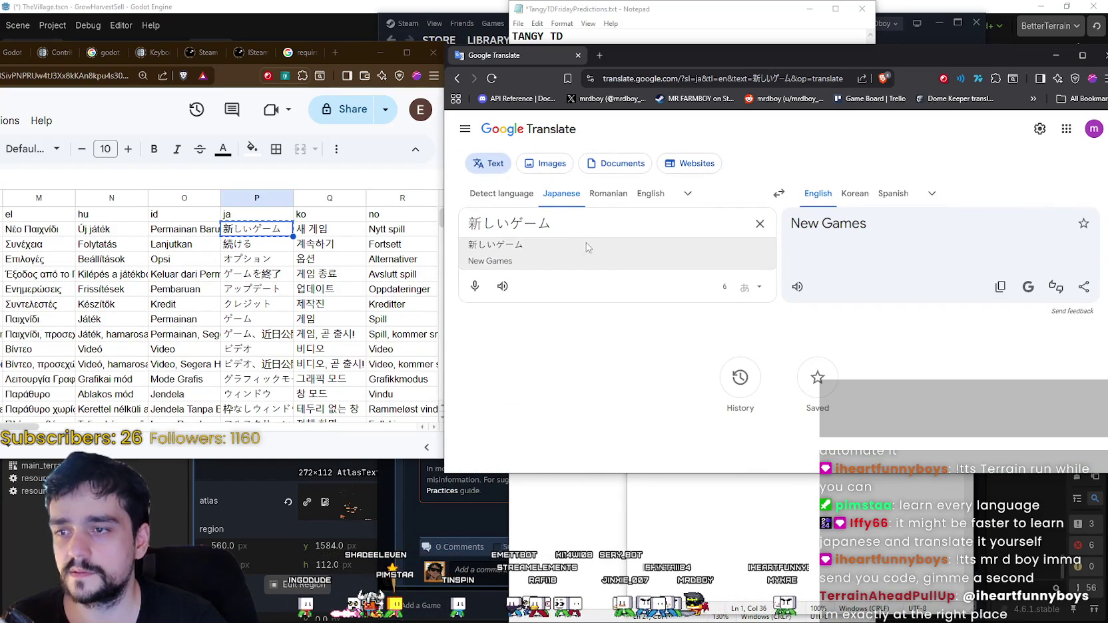
- Set Google Translate to detect the language and translate 続ける
left_click(501, 193)
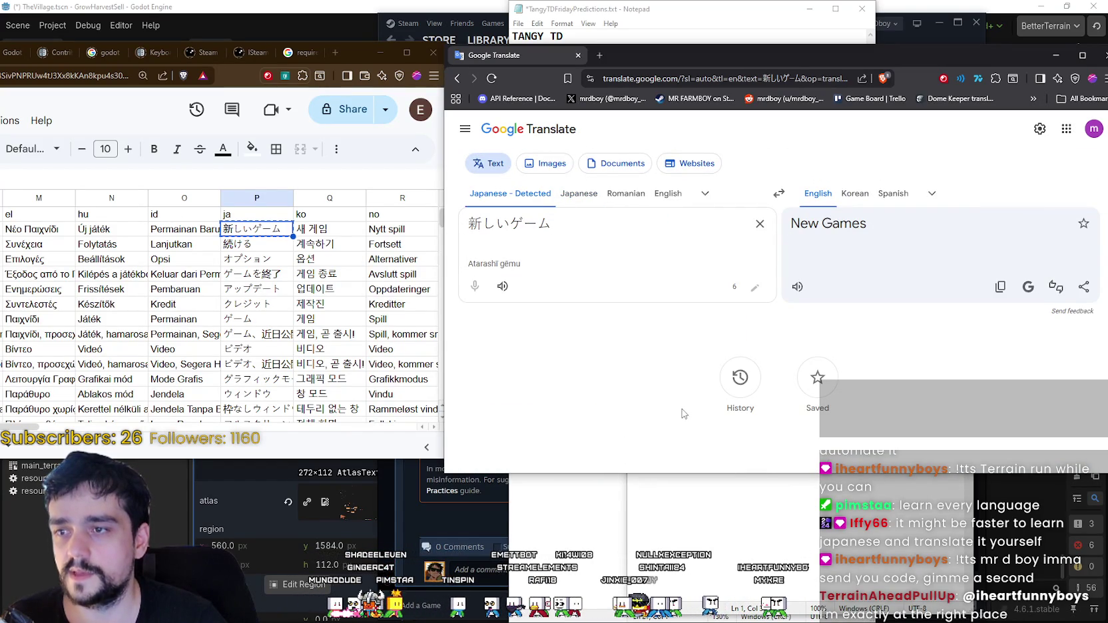
left_click(244, 249)
key("ctrl+c")
left_click(594, 231)
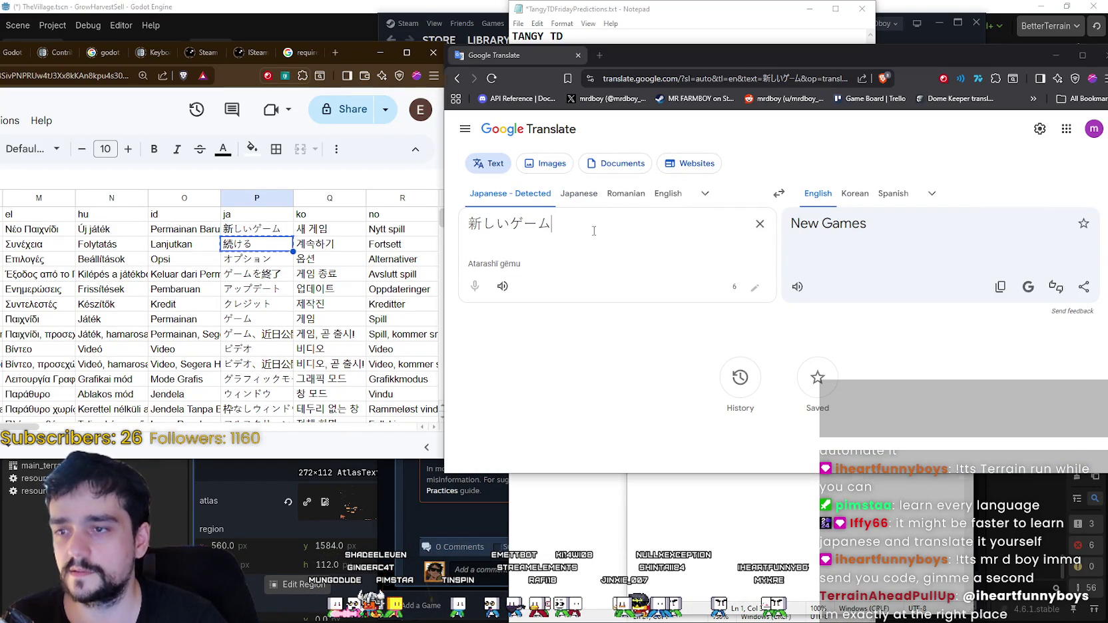
key("ctrl+a")
key("ctrl+v")
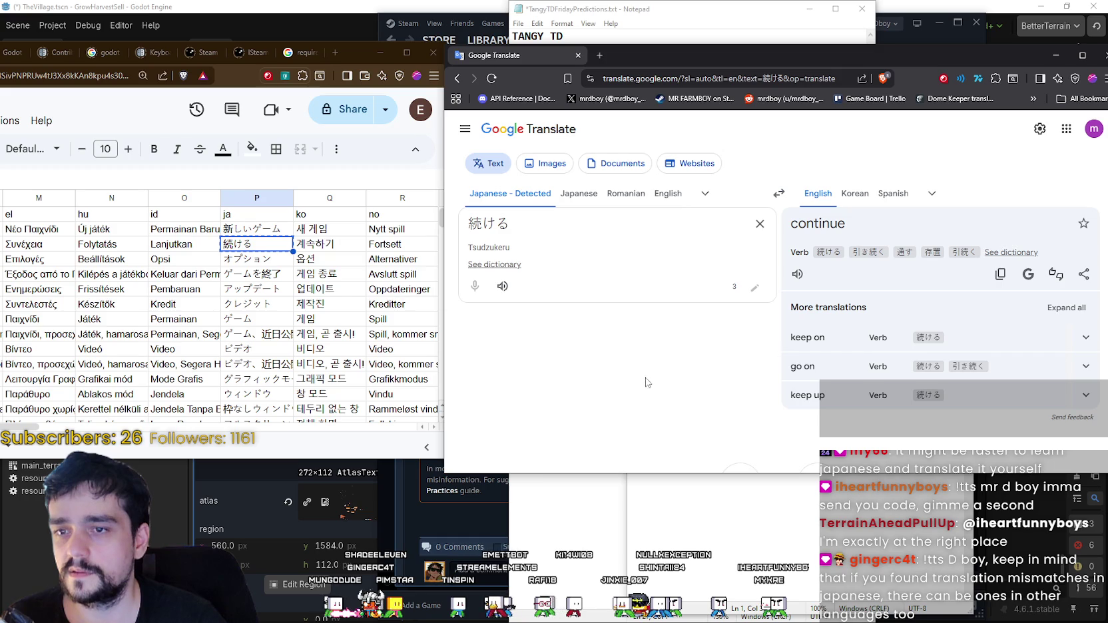
- Translate the next ja strings オプション and ゲームを終了
left_click(273, 262)
key("ctrl+c")
left_click(566, 246)
key("ctrl+a")
key("ctrl+v")
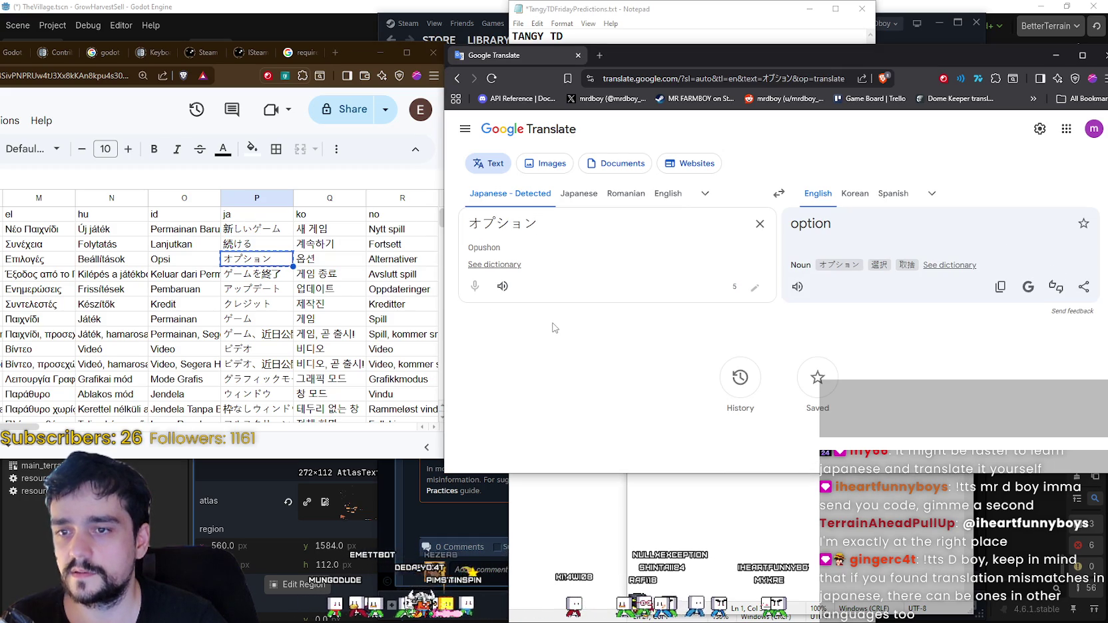
left_click(246, 275)
key("ctrl+c")
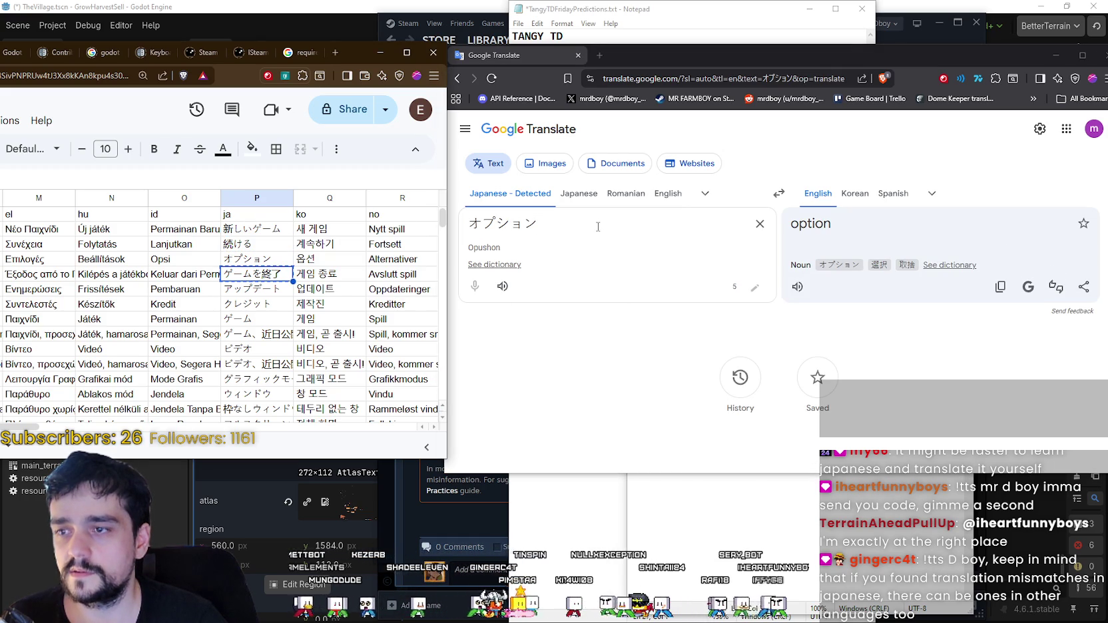
left_click(606, 230)
key("ctrl+a")
key("ctrl+v")
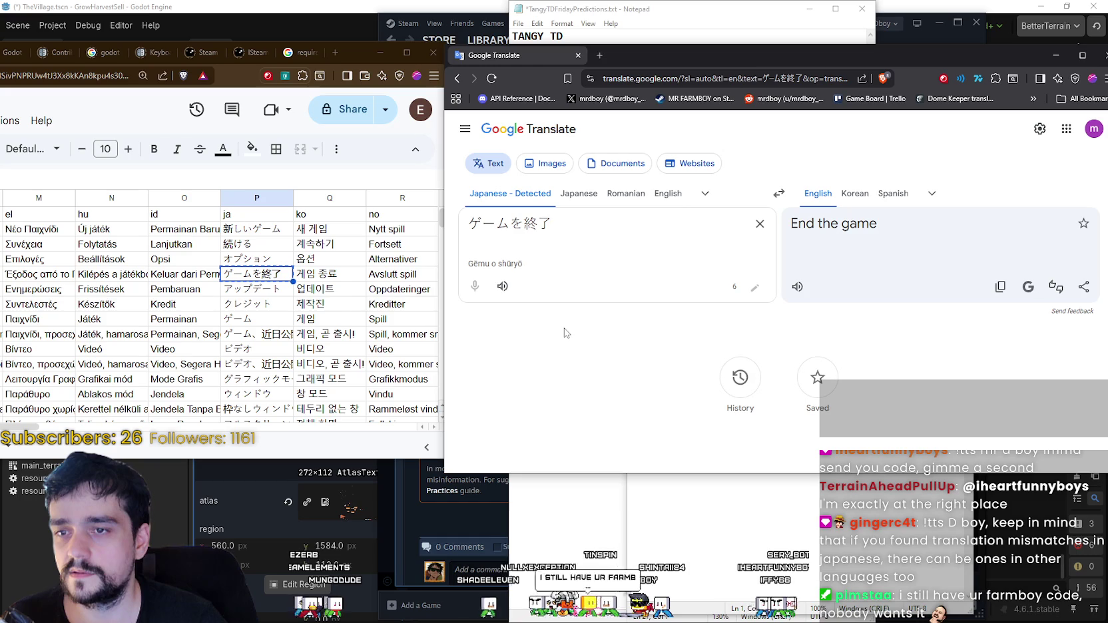
- Translate the ja strings アップデート and クレジット
key("alt+Tab")
key("Down")
key("ctrl+c")
left_click(573, 252)
key("ctrl+a")
key("ctrl+v")
left_click(243, 311)
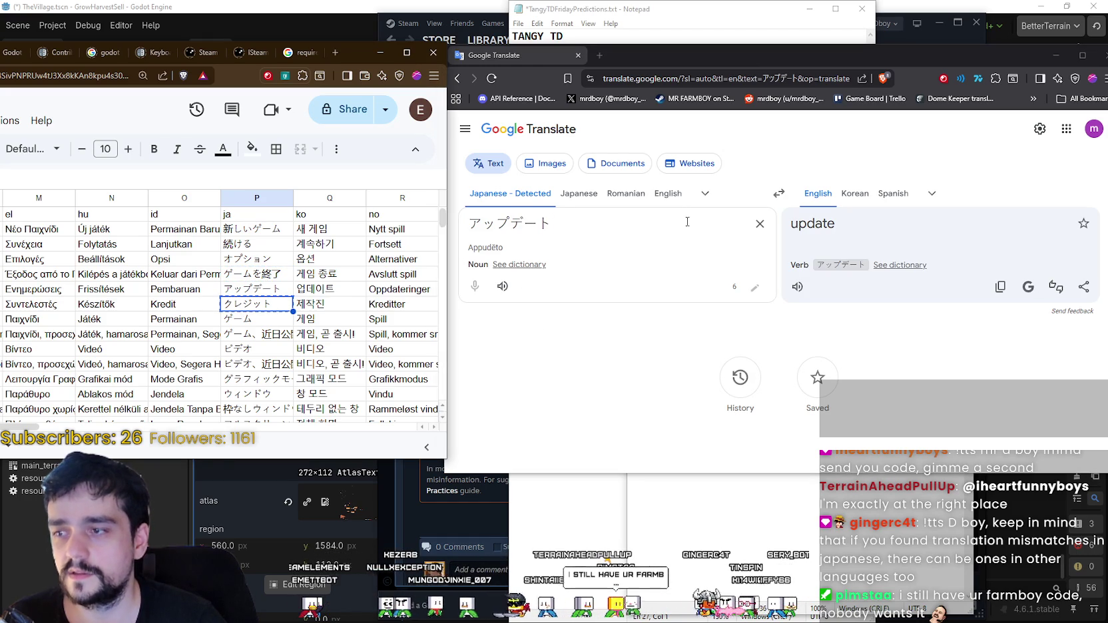
key("ctrl+c")
left_click(598, 218)
key("ctrl+a")
key("ctrl+v")
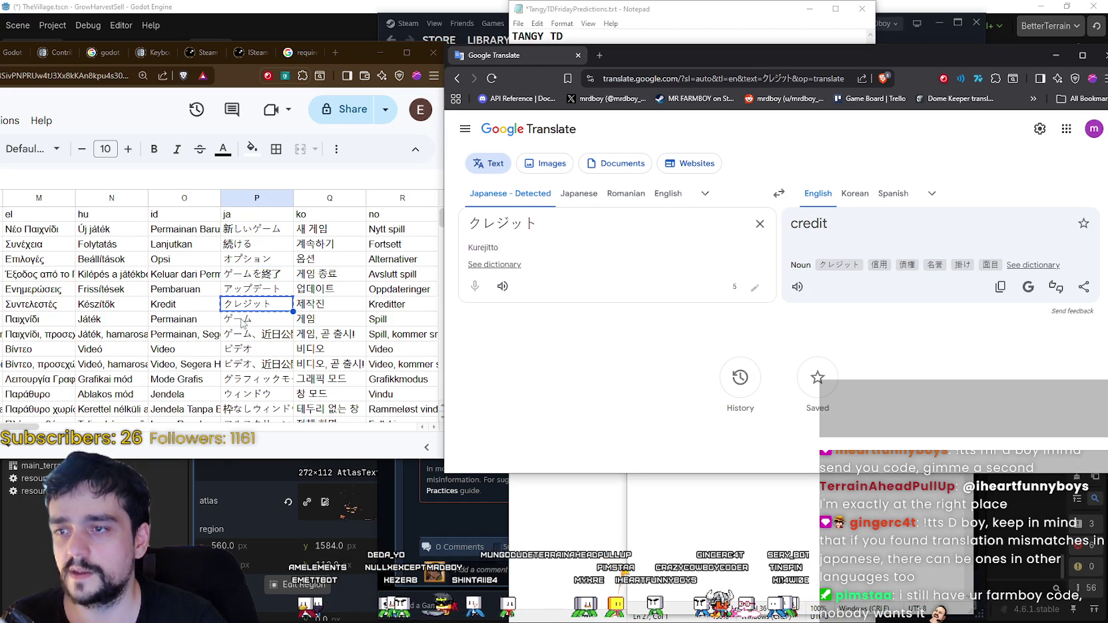
key("alt+Tab")
- Translate the ja strings ゲーム and ゲーム、近日公開！
left_click(250, 320)
key("ctrl+c")
left_click(599, 229)
key("ctrl+a")
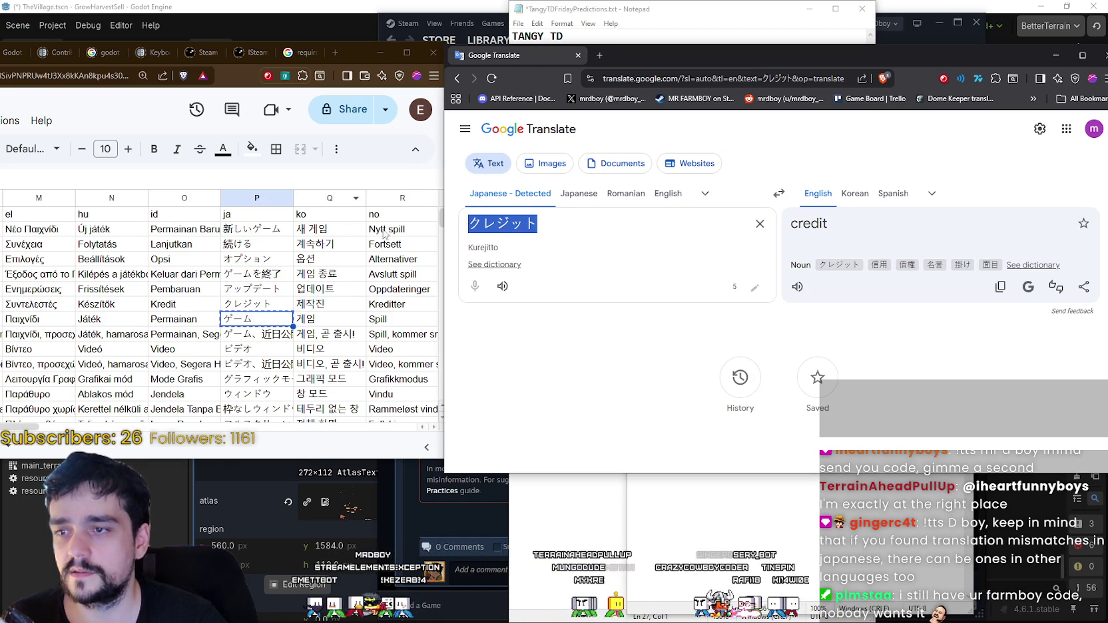
key("ctrl+v")
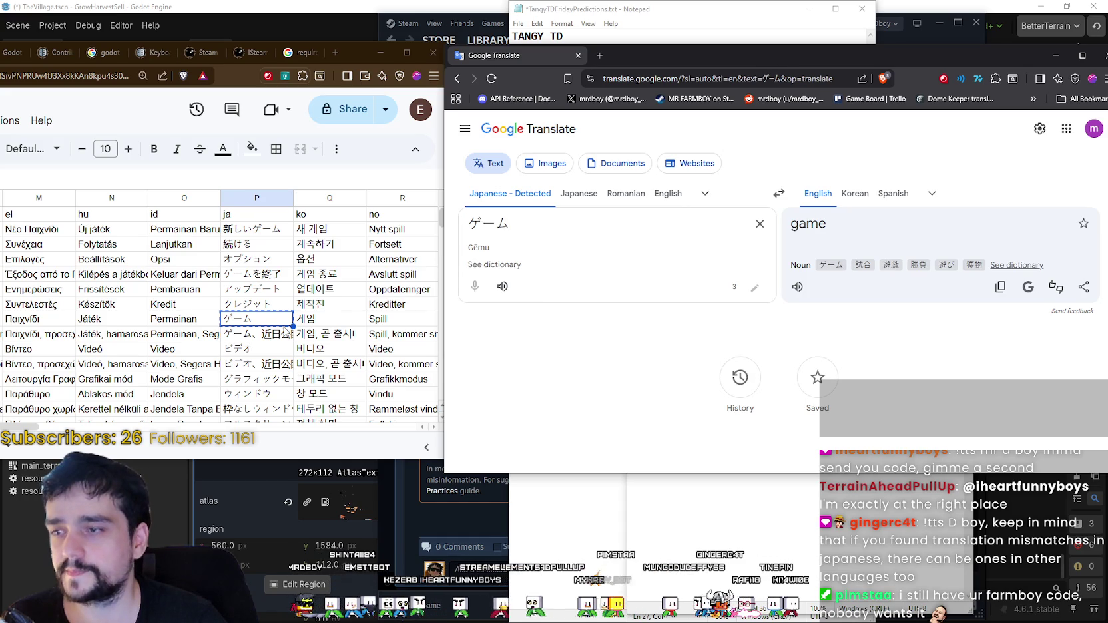
left_click(263, 333)
key("ctrl+c")
left_click(510, 321)
key("ctrl+a")
key("ctrl+v")
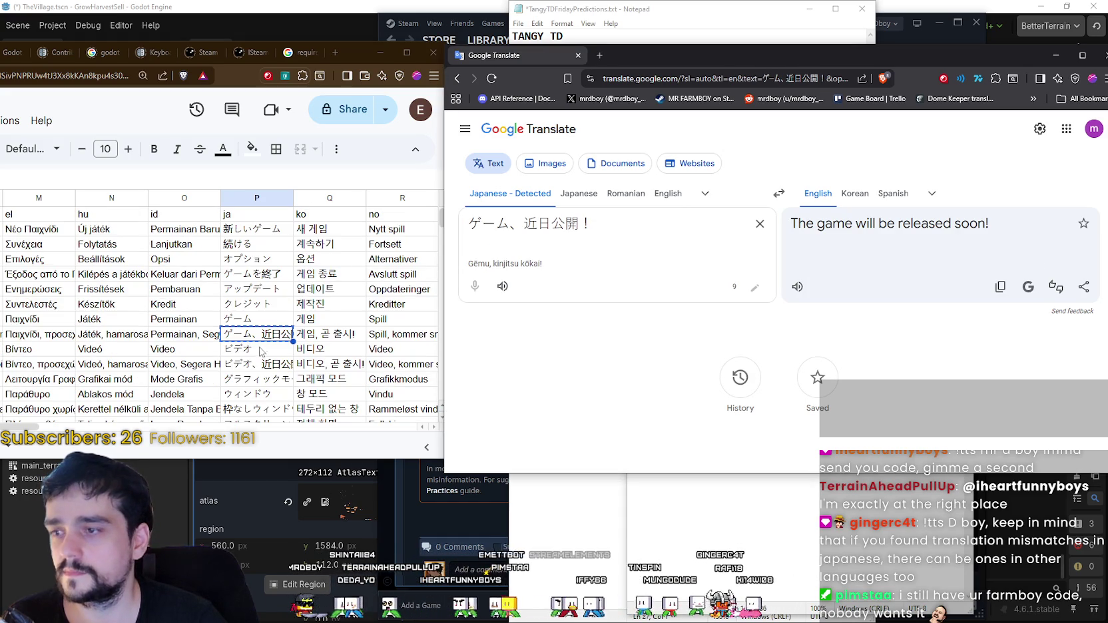
- Translate the ja strings ビデオ and ビデオ、近日公開！
left_click(262, 350)
left_click(453, 313)
key("ctrl+a")
key("ctrl+v")
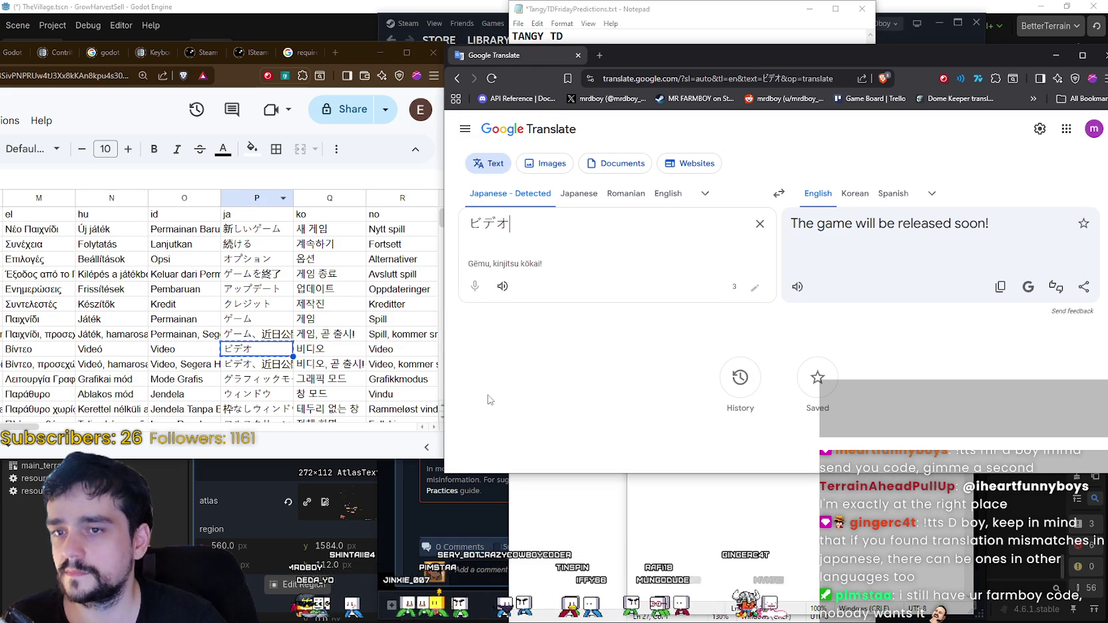
scroll(254, 337, "down", 1)
left_click(257, 306)
key("ctrl+c")
left_click(543, 356)
key("ctrl+a")
key("ctrl+v")
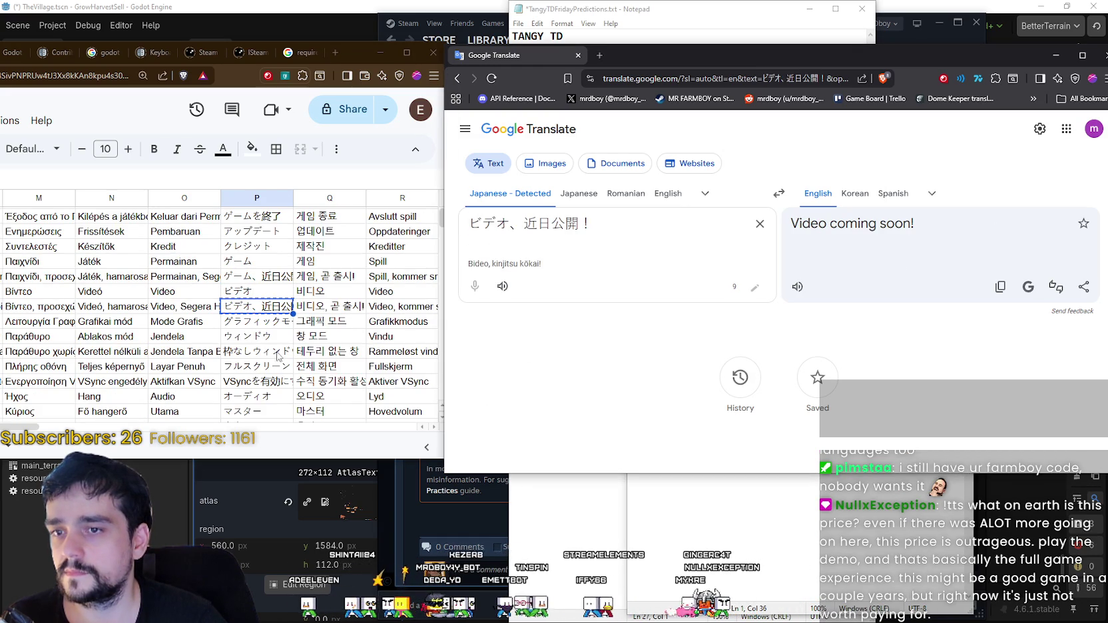
- Translate グラフィックモード and ウィンドウ, which comes out as 'window'
left_click(267, 323)
key("ctrl+c")
left_click(562, 346)
key("ctrl+a")
key("ctrl+v")
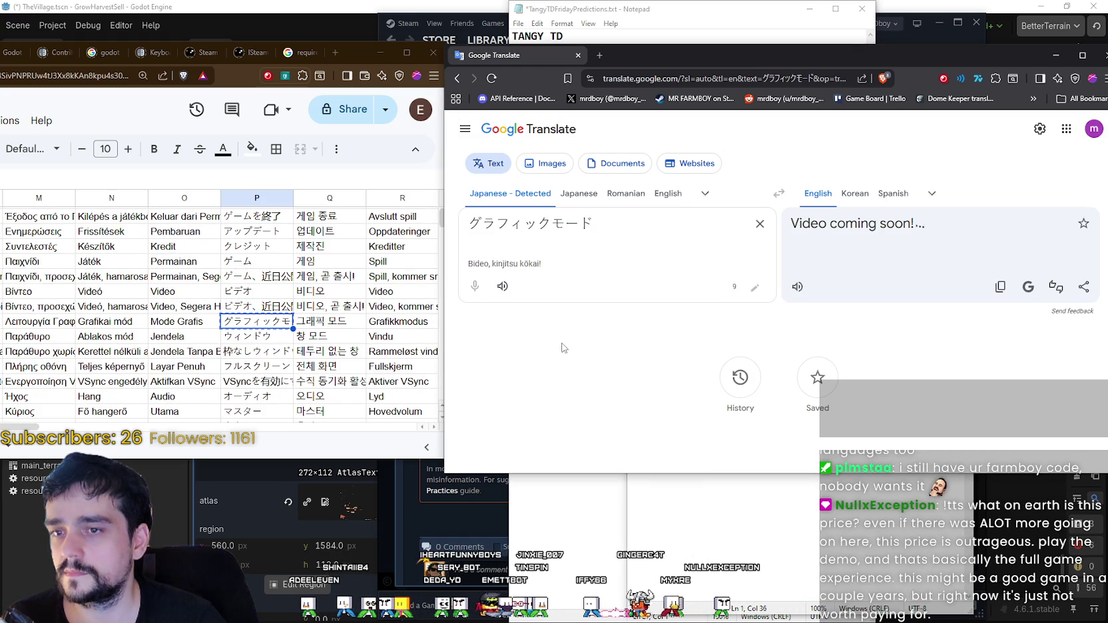
left_click(262, 341)
key("ctrl+c")
left_click(626, 240)
key("ctrl+a")
key("ctrl+v")
scroll(286, 299, "down", 3)
left_click(258, 237)
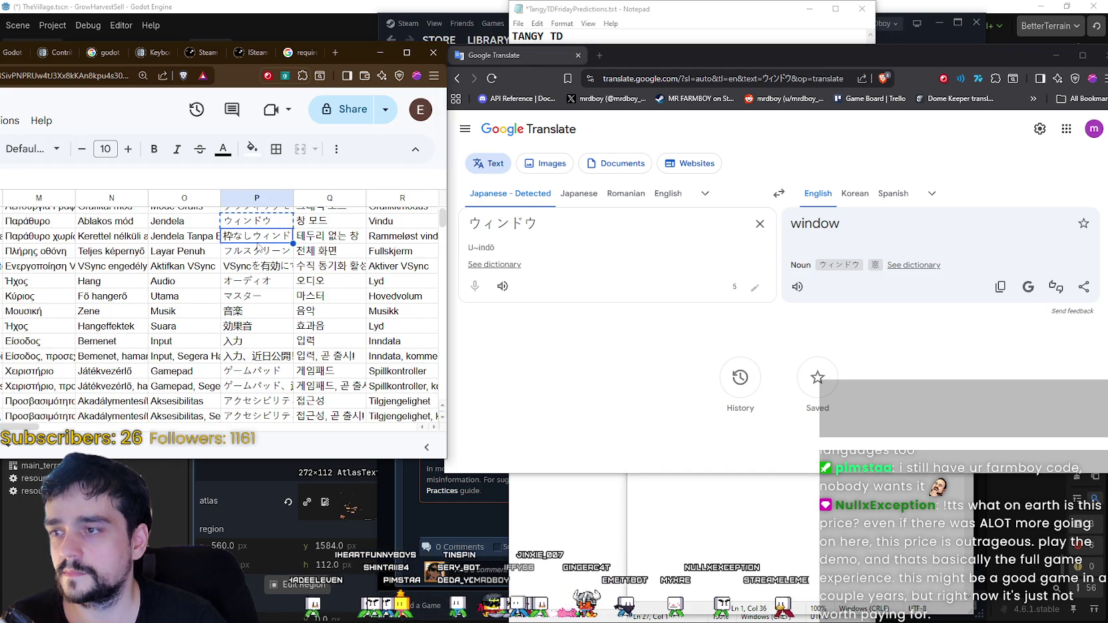
- Translate the ja strings 枠なしウィンドウ and フルスクリーン
key("ctrl+c")
left_click(616, 228)
key("ctrl+a")
key("ctrl+v")
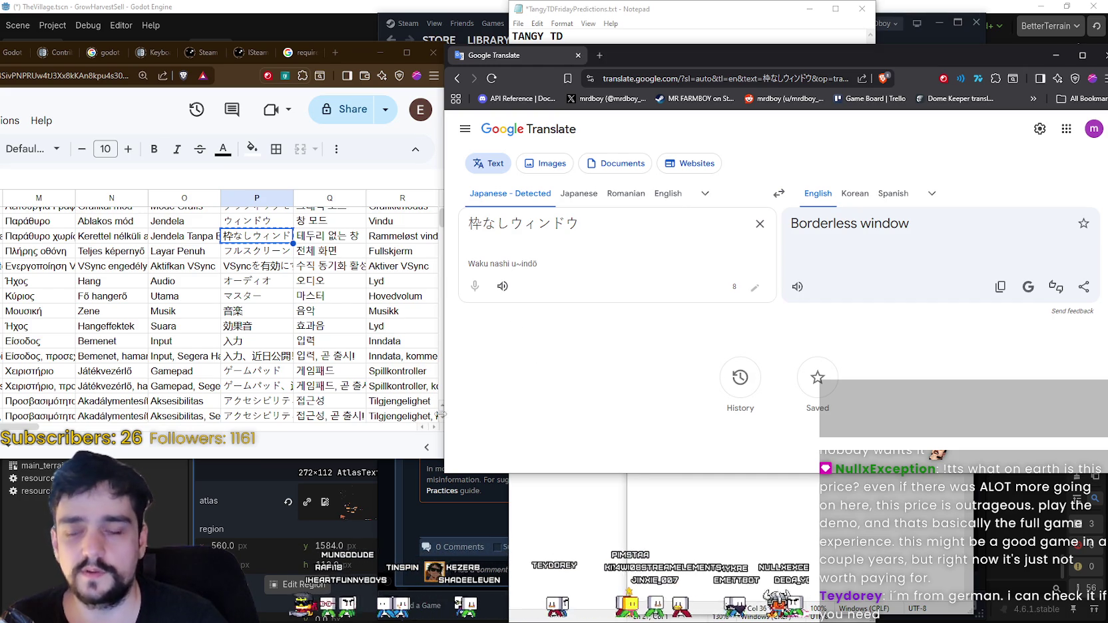
left_click(253, 251)
key("ctrl+c")
left_click(611, 337)
key("ctrl+a")
key("ctrl+v")
- Translate the ja strings VSyncを有効にする, オーディオ and マスター
left_click(242, 271)
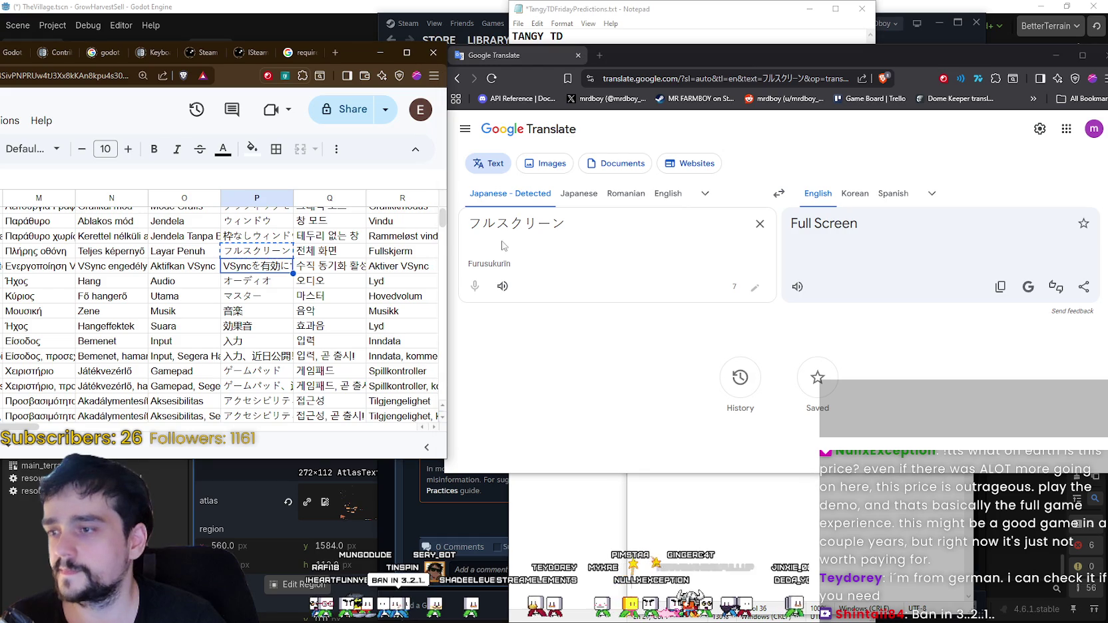
left_click(590, 217)
key("ctrl+a")
key("ctrl+v")
left_click(279, 285)
left_click(606, 226)
key("ctrl+a")
key("ctrl+v")
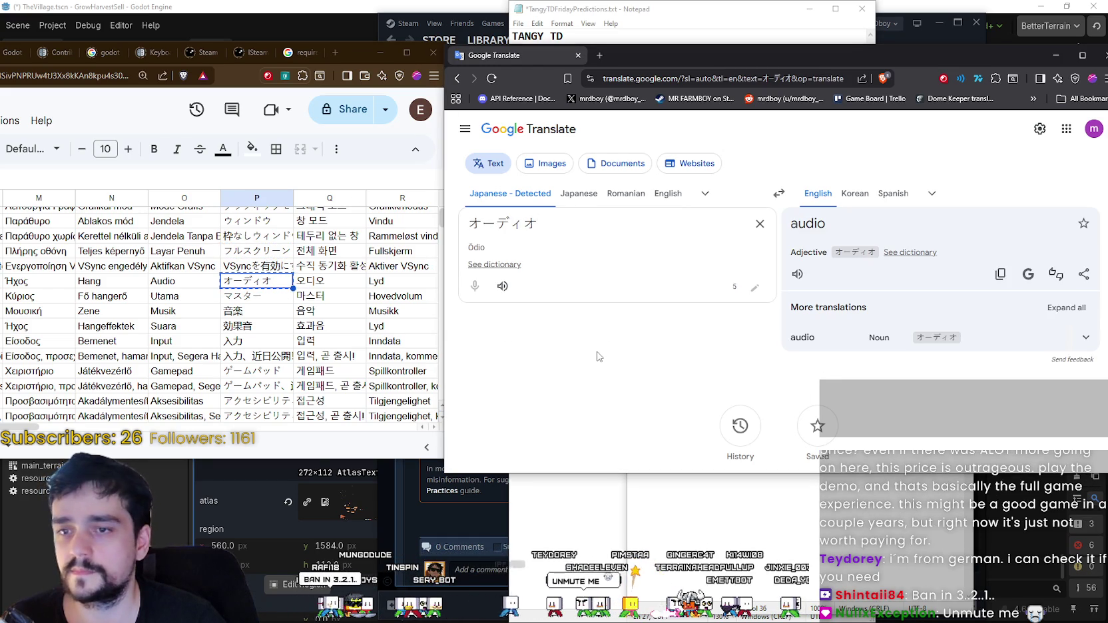
left_click(272, 297)
key("ctrl+c")
left_click(592, 225)
key("ctrl+a")
key("ctrl+v")
- Translate 音楽 and 効果音, the latter coming out as 'sound effects'
left_click(266, 316)
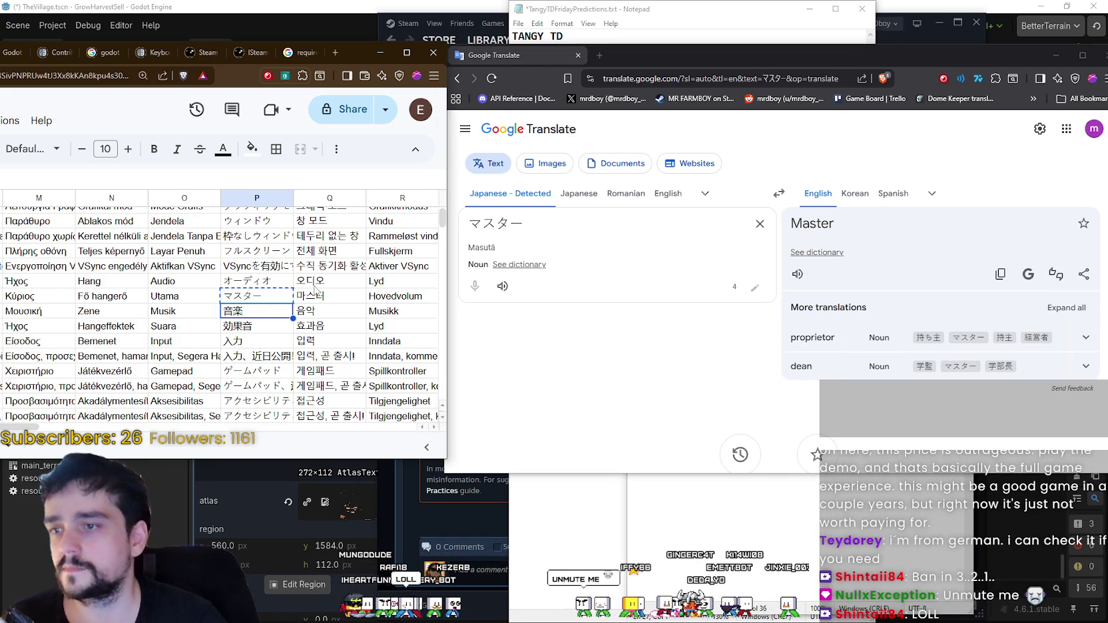
left_click(581, 225)
key("ctrl+a")
key("ctrl+v")
left_click(271, 327)
key("ctrl+c")
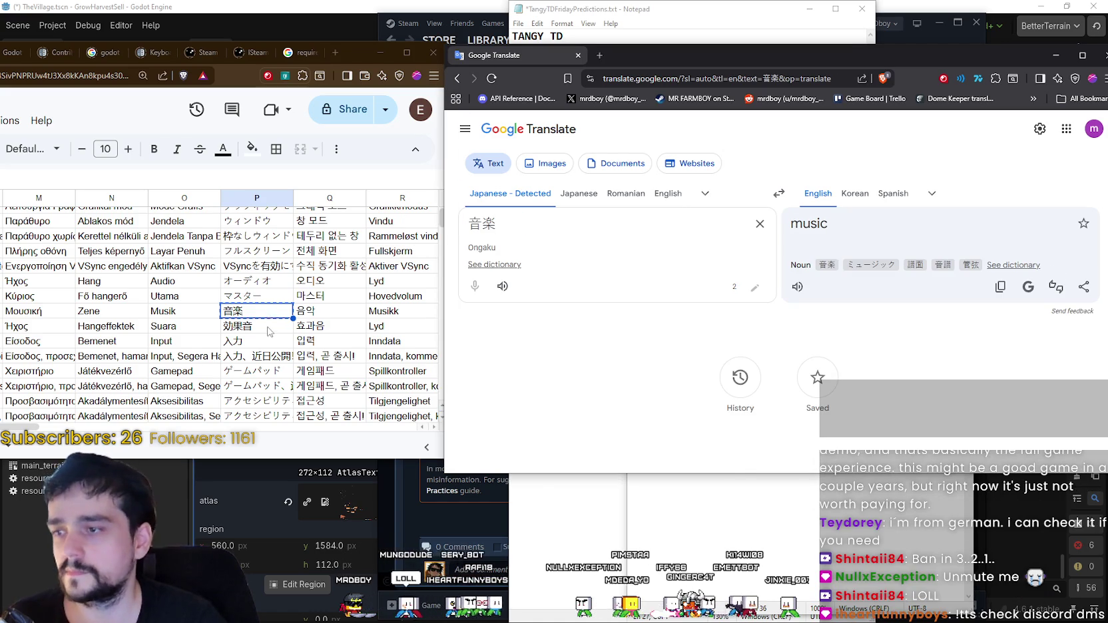
left_click(586, 230)
key("ctrl+a")
key("ctrl+v")
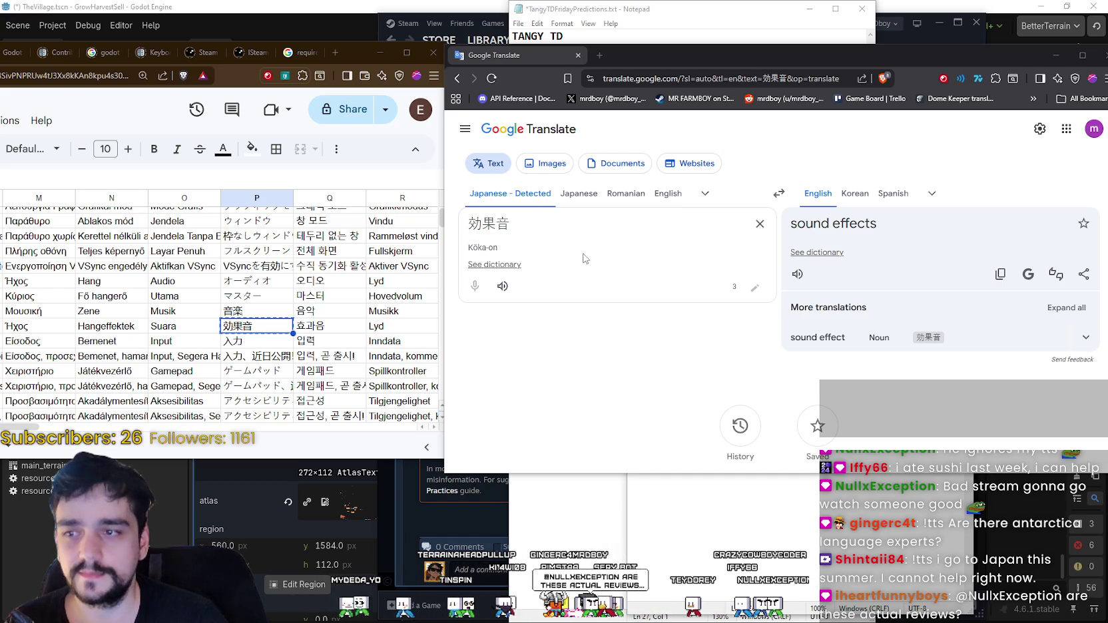
- Translate 入力 and 入力、近日公開！ from the sheet in Google Translate
left_click(248, 341)
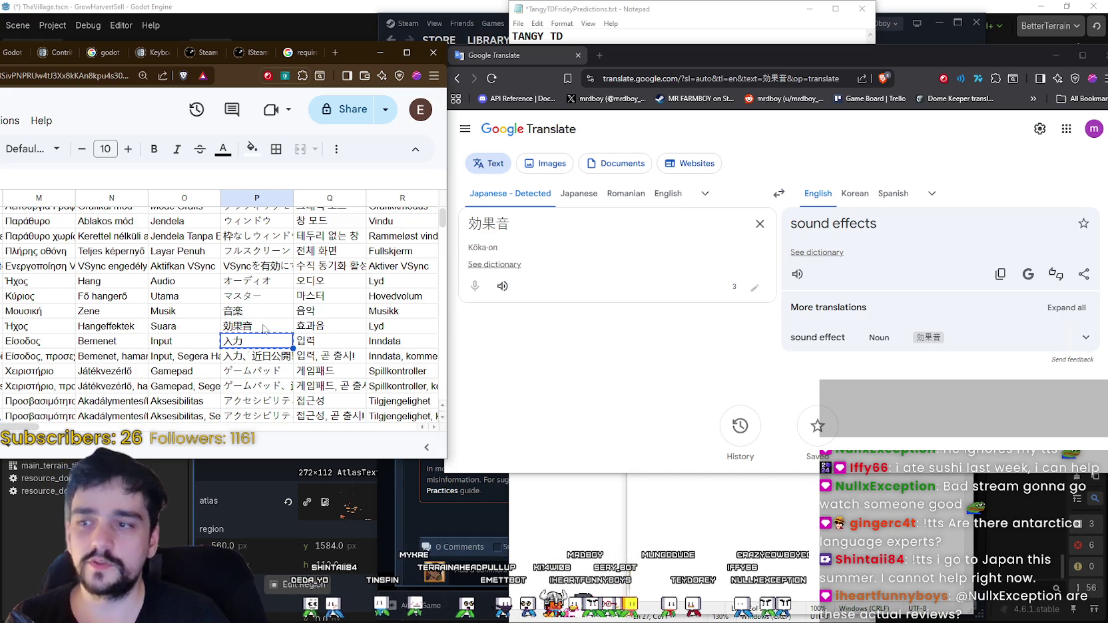
left_click(524, 217)
key("ctrl+a")
key("ctrl+v")
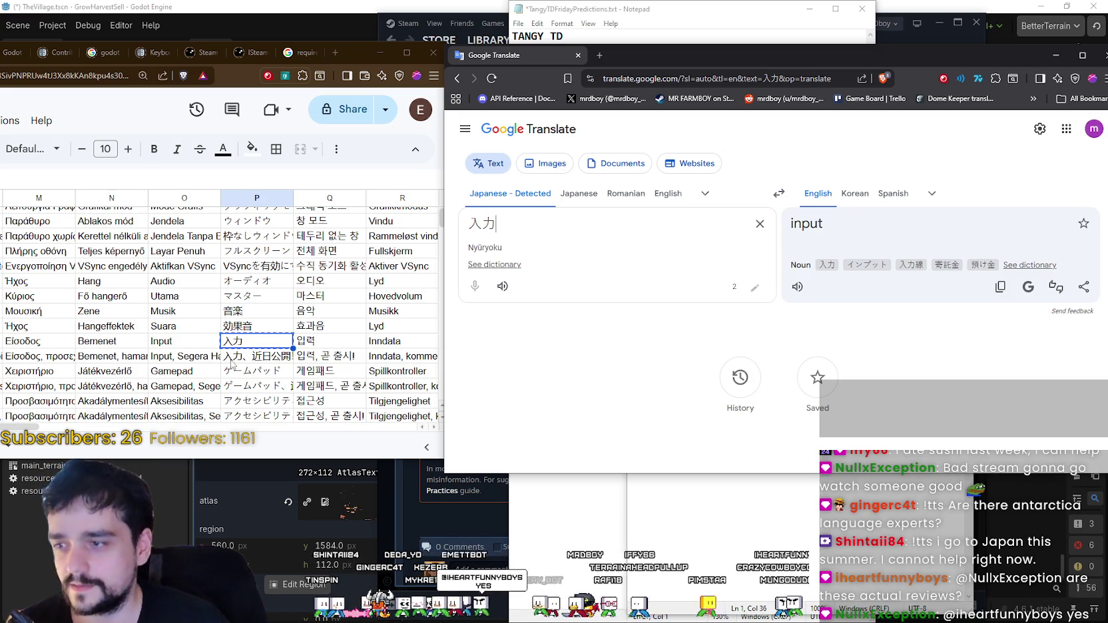
left_click(230, 358)
key("ctrl+c")
left_click(565, 253)
key("ctrl+a")
key("ctrl+v")
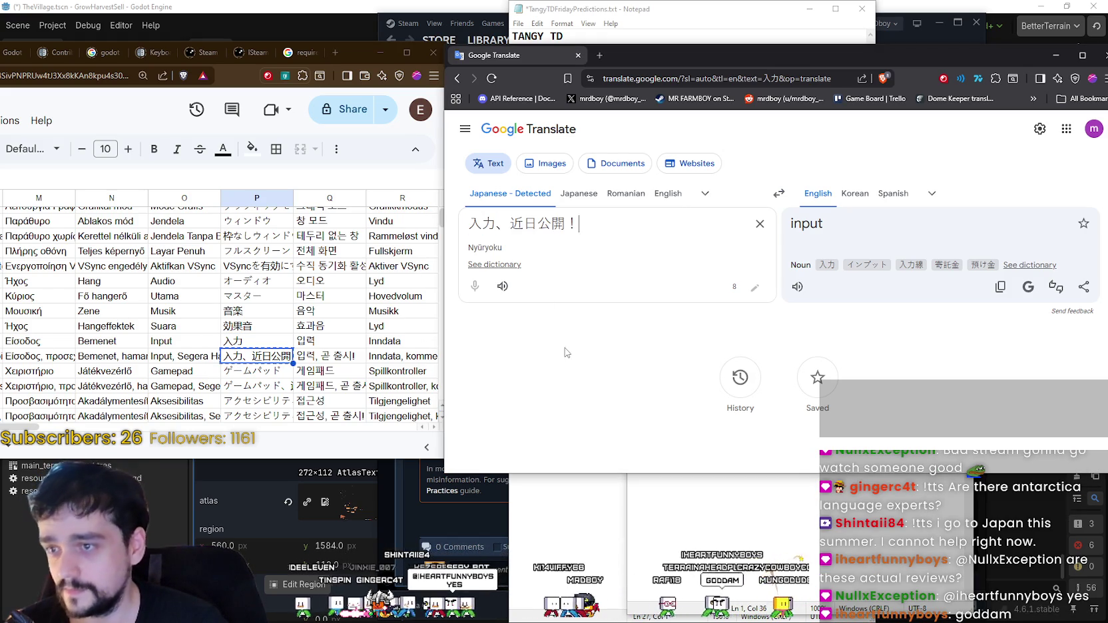
- Translate ゲームパッド and ゲームパッド、近日公開！ in Google Translate
scroll(274, 315, "down", 1)
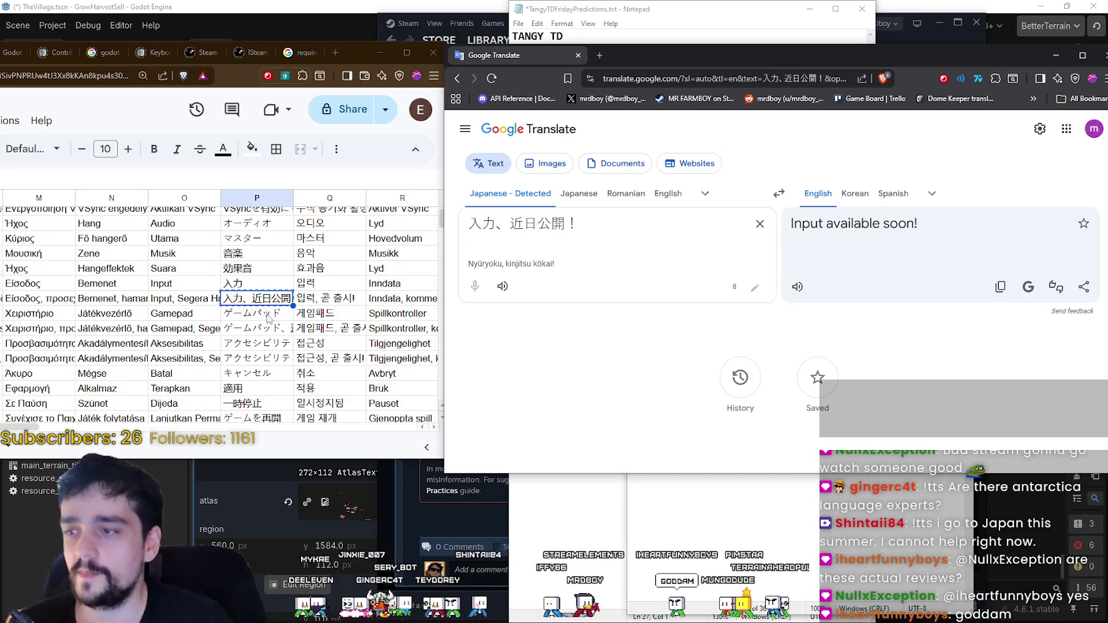
left_click(260, 319)
left_click_drag(582, 224, 474, 222)
key("ctrl+v")
scroll(253, 286, "down", 2)
scroll(254, 287, "up", 2)
left_click(254, 328)
left_click(577, 240)
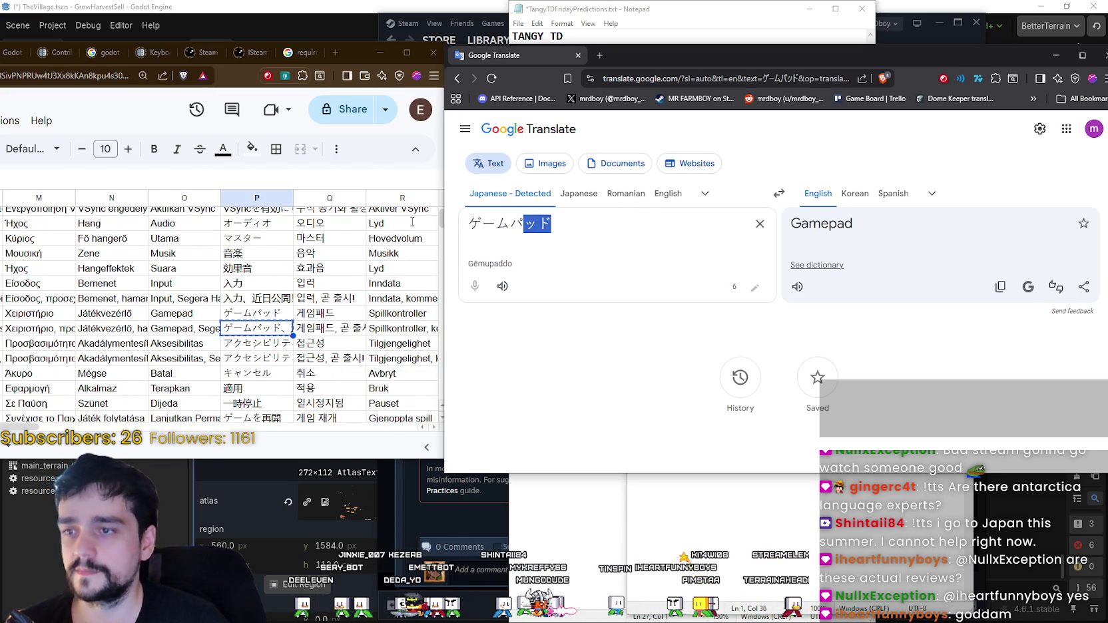
key("ctrl+a")
key("ctrl+v")
- Translate アクセシビリティ and アクセシビリティ、近日公開！ in Google Translate
left_click(261, 341)
key("ctrl+c")
left_click(575, 339)
key("ctrl+a")
key("ctrl+v")
scroll(288, 329, "down", 2)
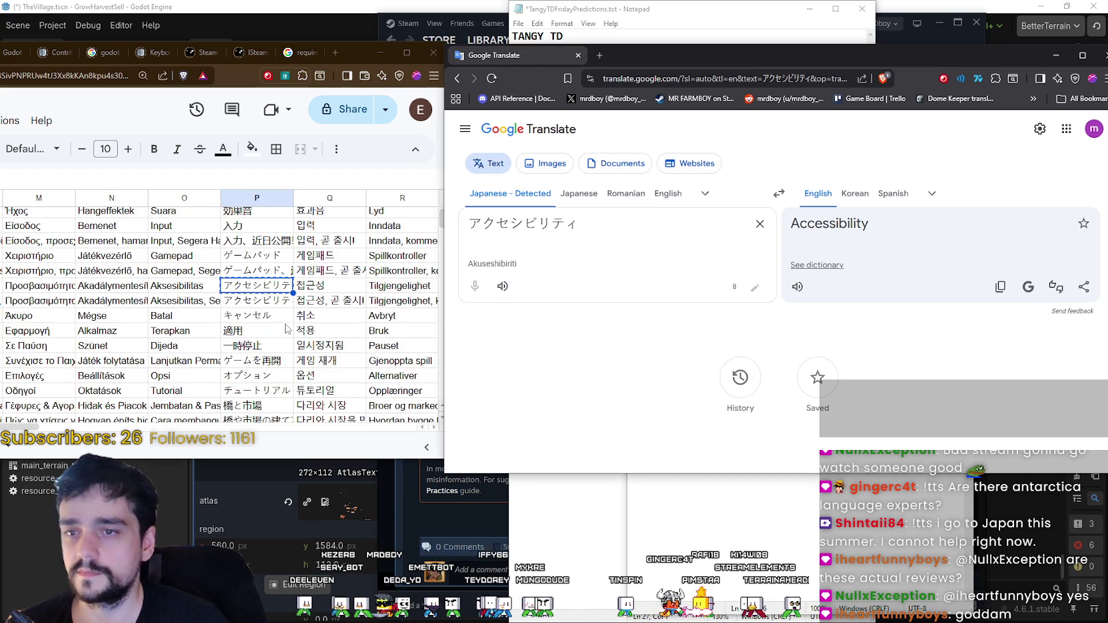
left_click(272, 305)
key("ctrl+c")
left_click(584, 252)
key("ctrl+a")
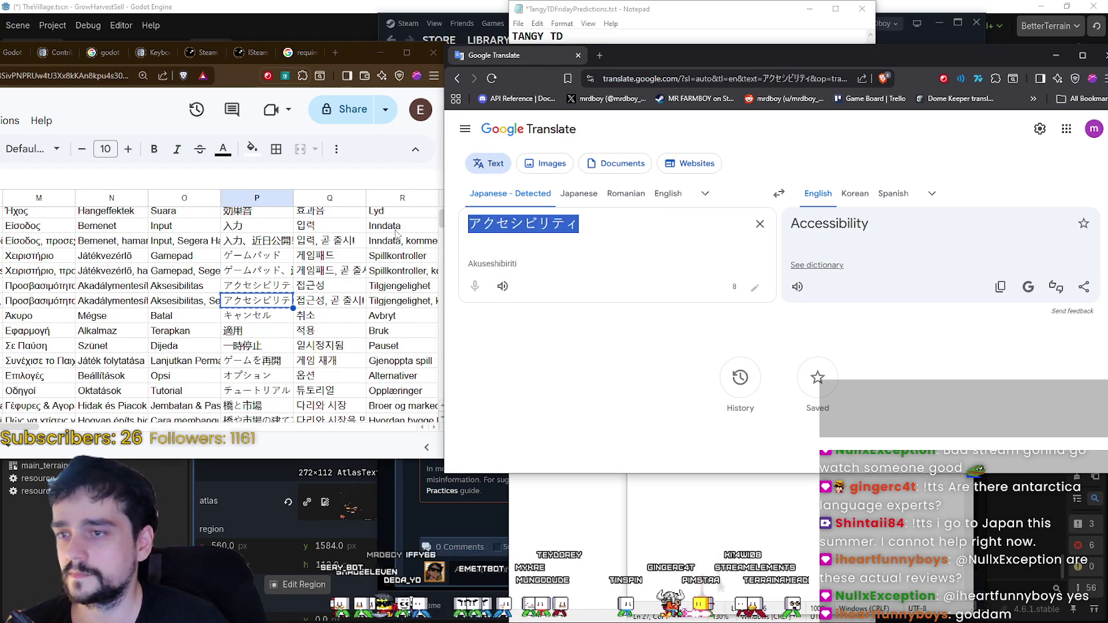
key("ctrl+v")
- Translate キャンセル, which Google Translate renders as 'cancel'
key("alt+Tab")
key("Down")
key("ctrl+c")
left_click(613, 253)
key("ctrl+a")
key("ctrl+v")
- Translate 適用 as 'Applicable' and move the Sheets window over Translate
key("alt+Tab")
key("Down")
key("ctrl+c")
left_click(575, 294)
key("ctrl+a")
key("ctrl+v")
key("alt+Tab")
key("Down")
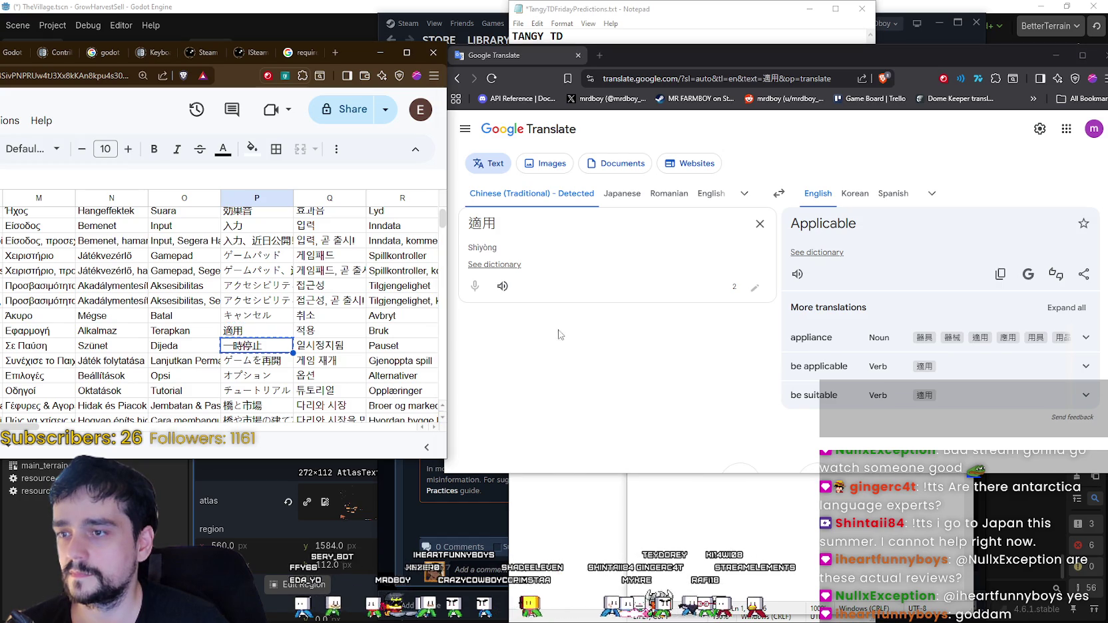
key("ctrl+c")
key("Up")
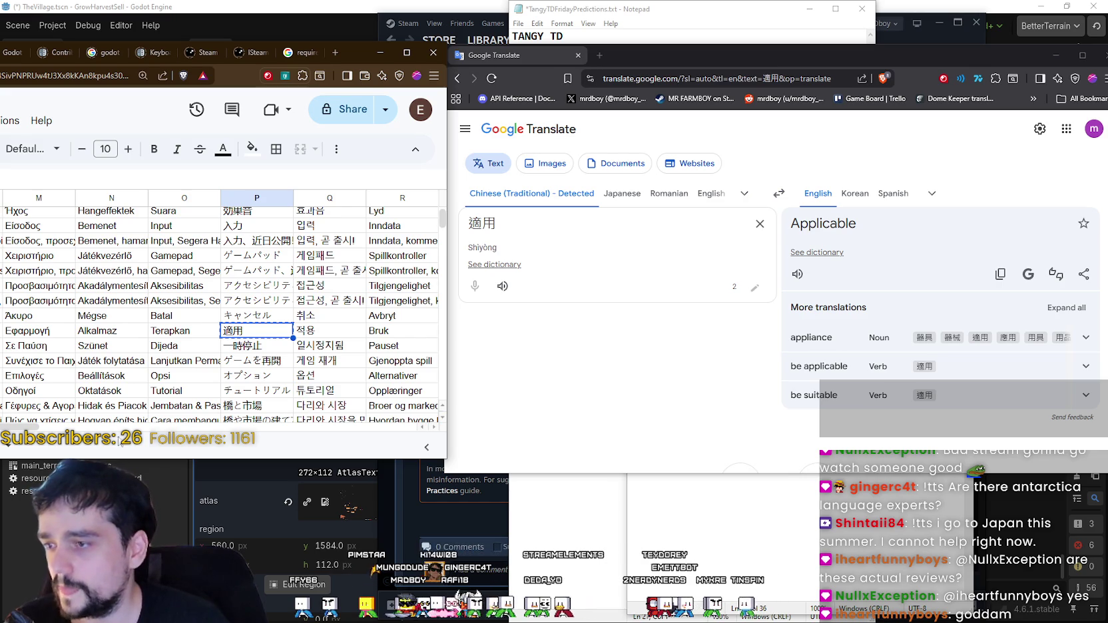
left_click_drag(20, 430, 12, 431)
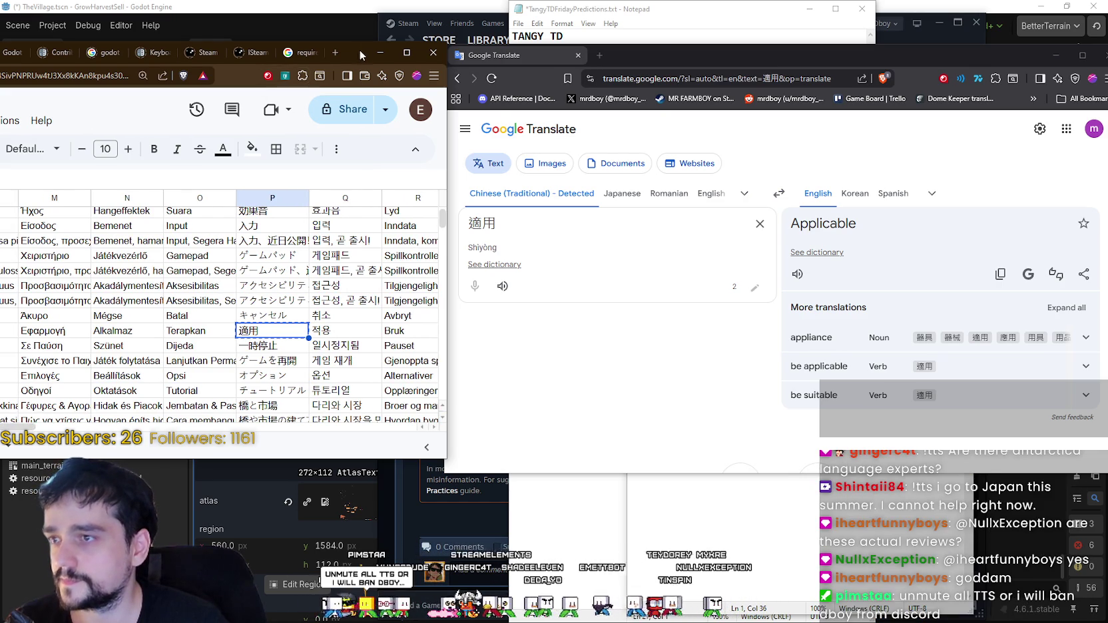
left_click_drag(359, 49, 671, 52)
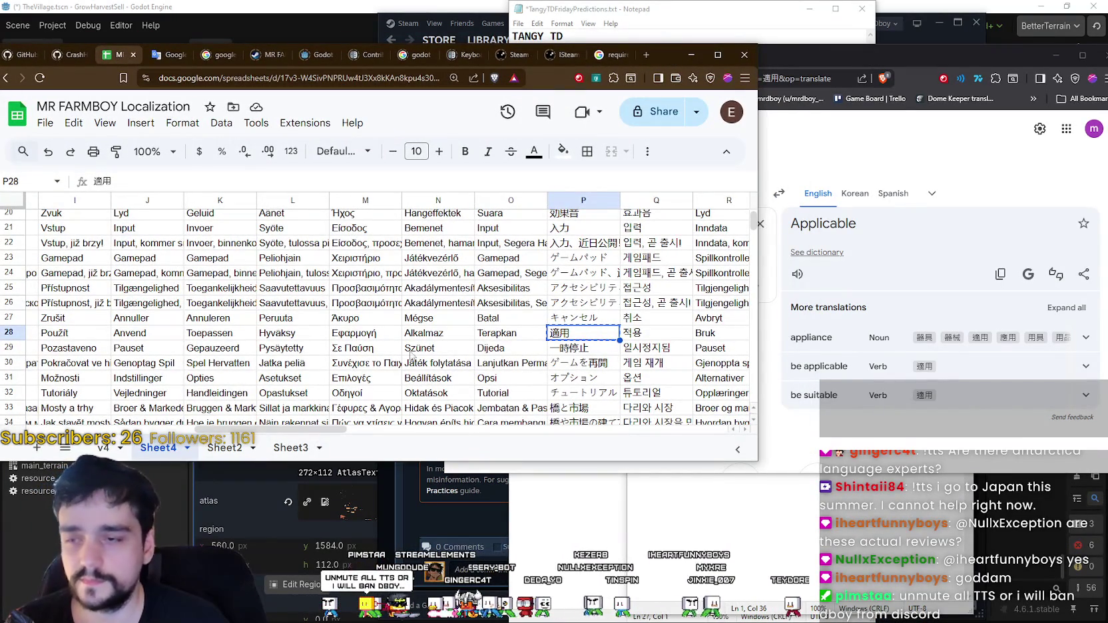
- In the Notepad notes, move 'Water Through, Wood Sign' onto its own line
scroll(240, 420, "left", 10)
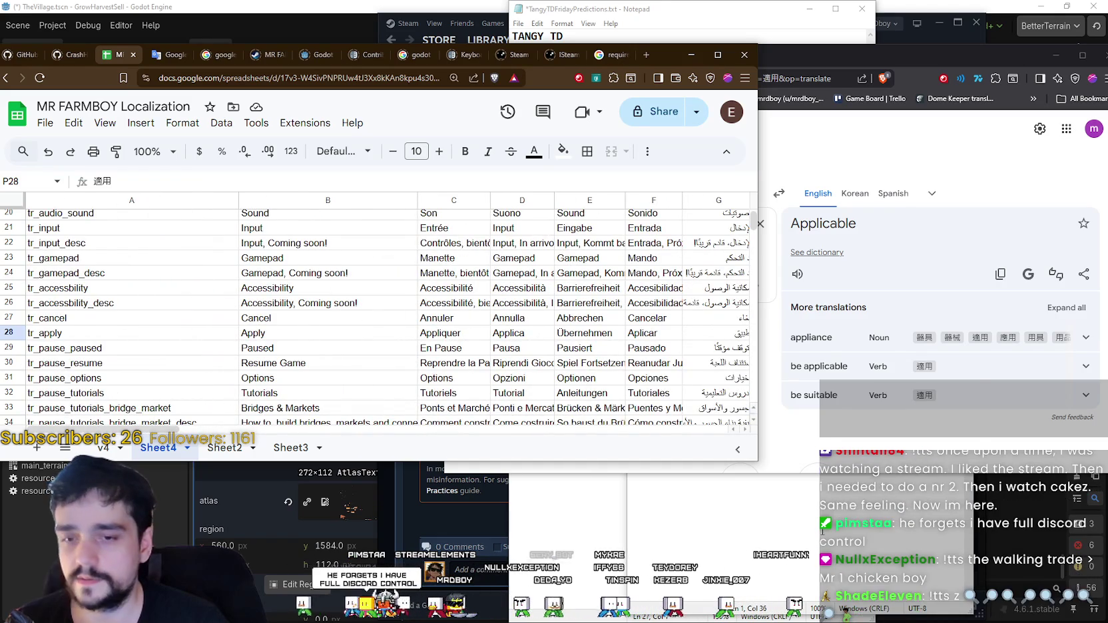
left_click(746, 479)
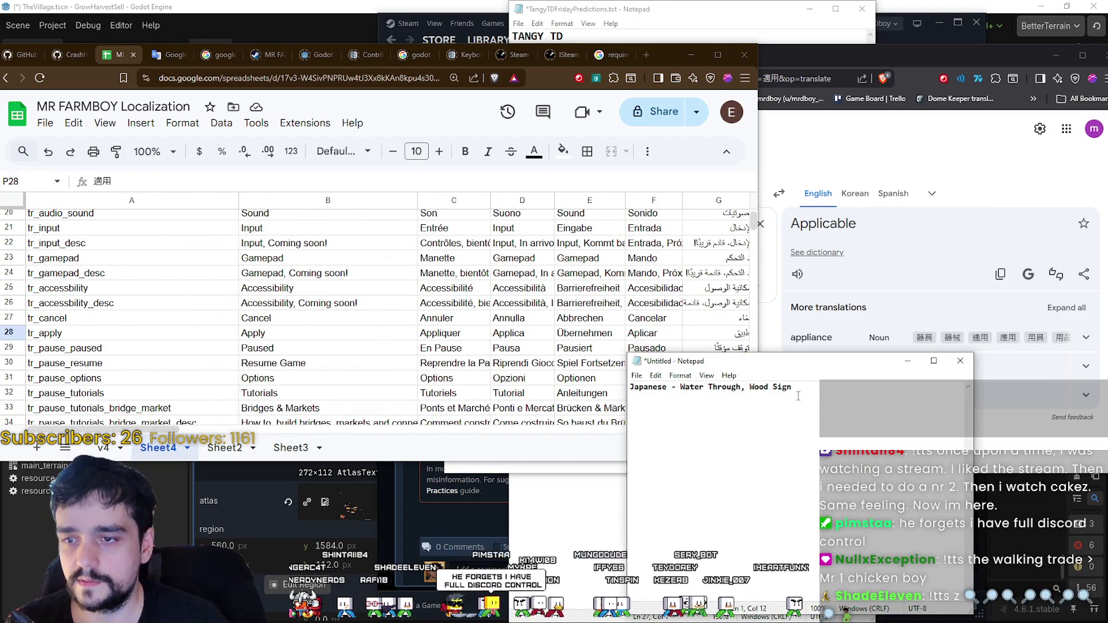
left_click_drag(806, 391, 685, 387)
left_click(685, 386)
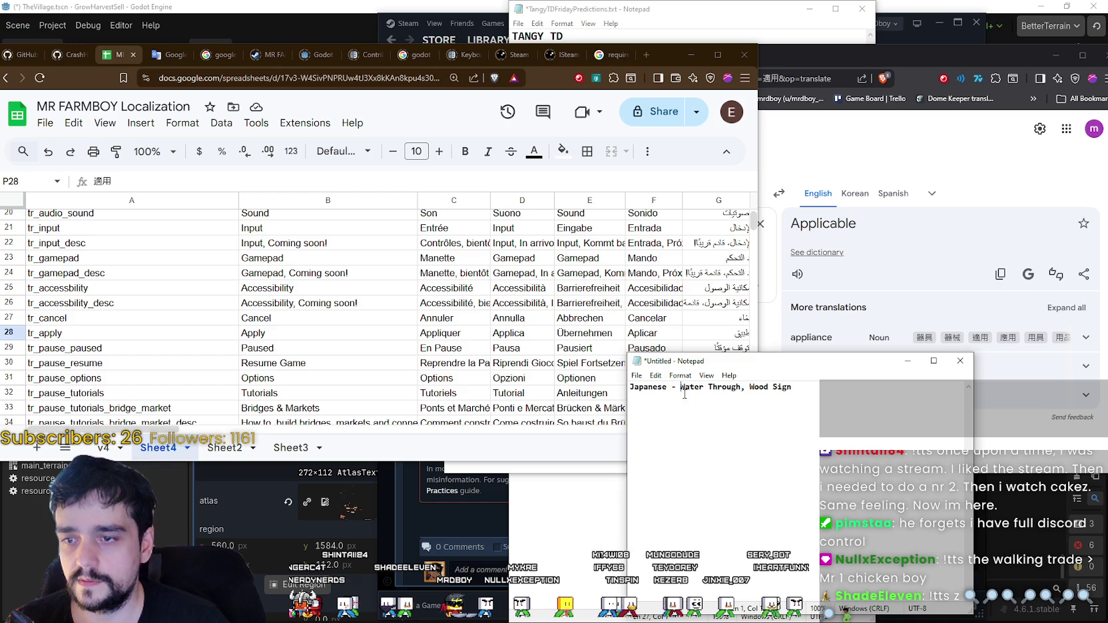
left_click(679, 386)
key("BackSpace")
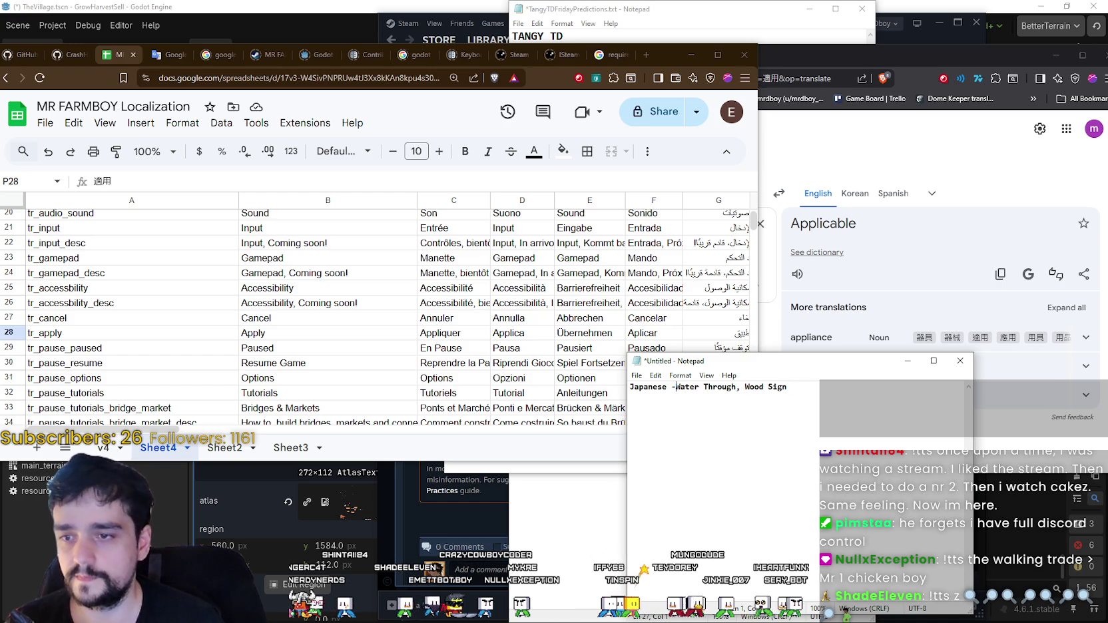
key("Return")
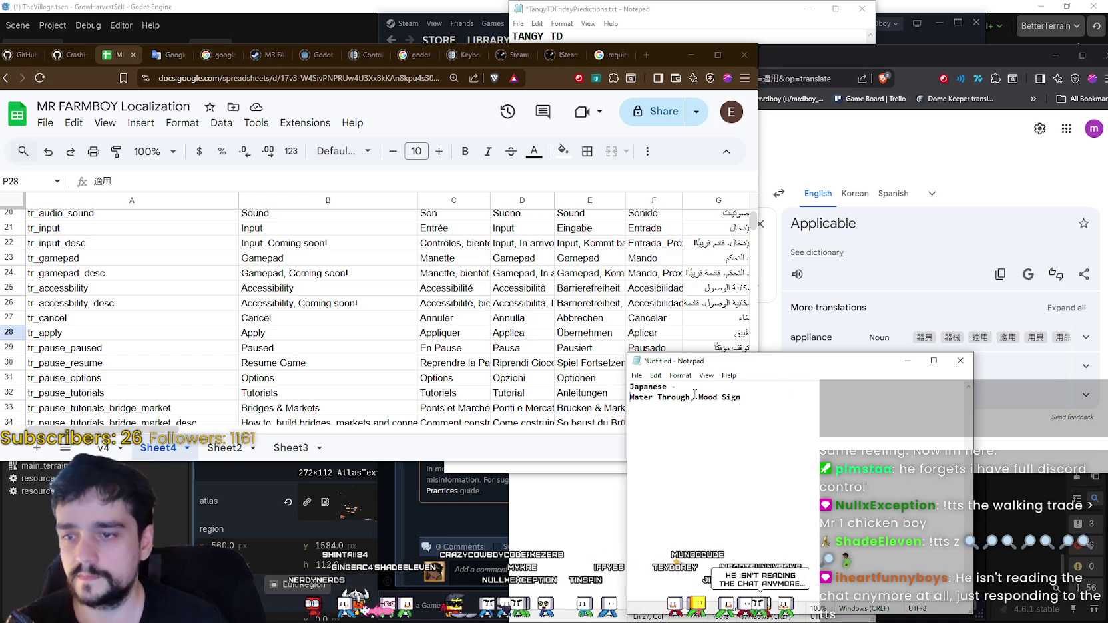
- Add an 'Apply' line, remove the dash after Japanese, and put Wood Sign on its own line
key("Return")
key("Up")
type("Appl")
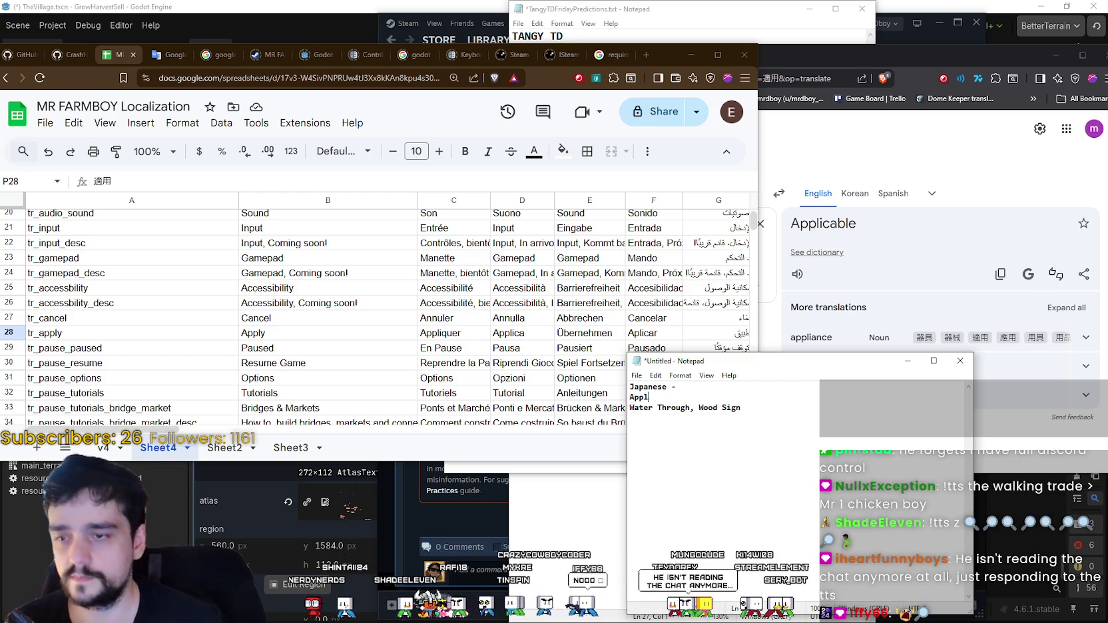
left_click(730, 386)
key("BackSpace")
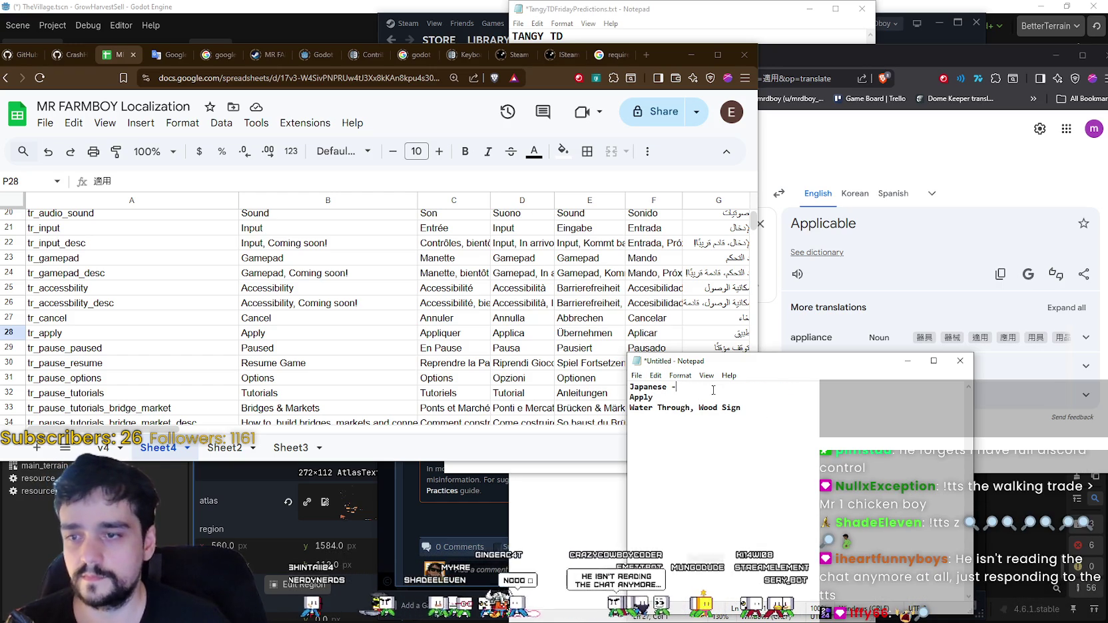
left_click_drag(689, 408, 694, 408)
key("Return")
key("Delete")
left_click(691, 418)
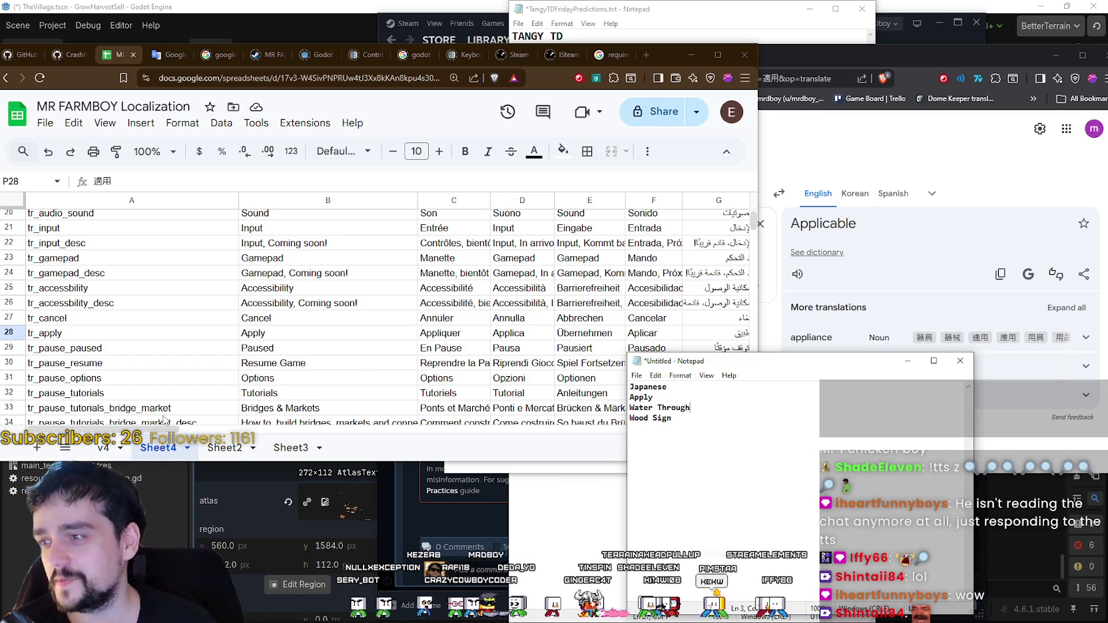
left_click_drag(137, 428, 392, 403)
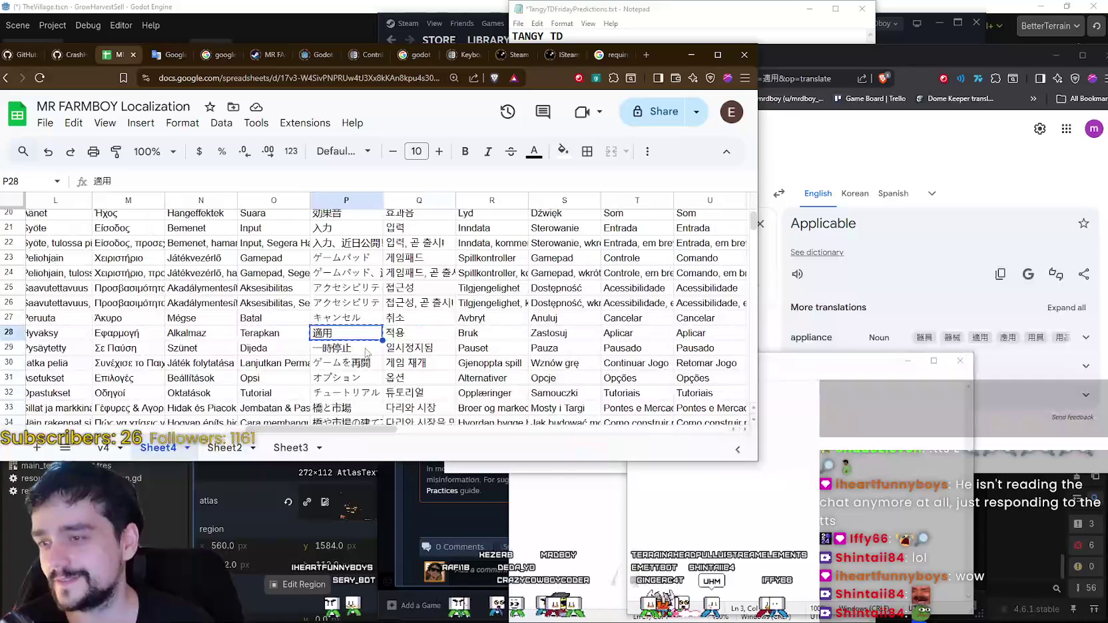
- Translate 一時停止 from P29, which Google Translate renders as 'Stop for a while'
key("Down")
left_click(846, 414)
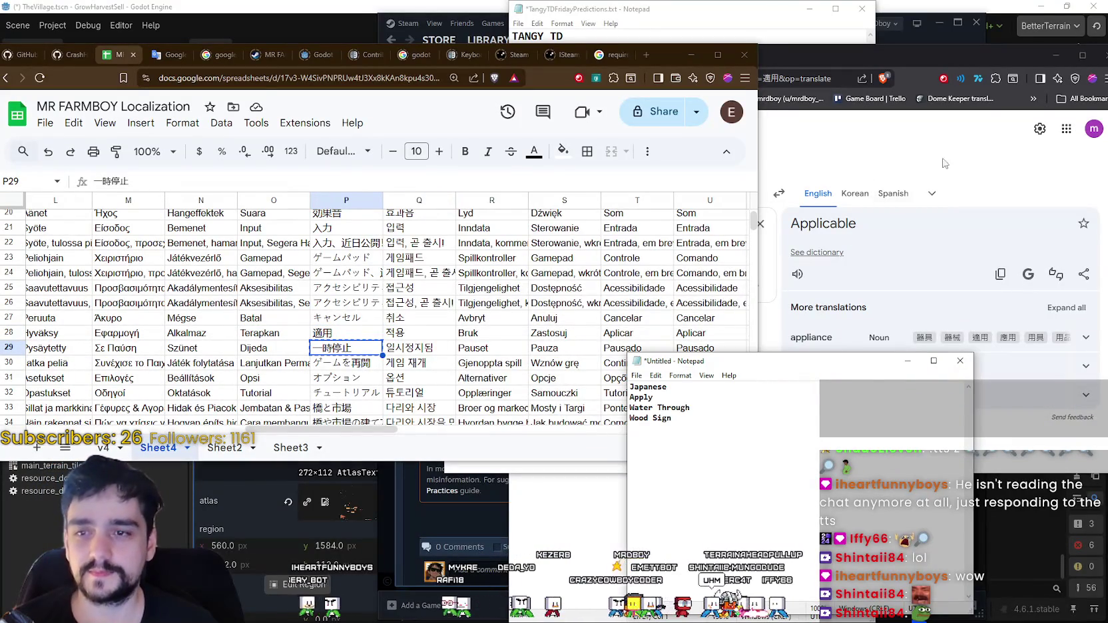
left_click(846, 415)
left_click(595, 300)
key("ctrl+a")
key("ctrl+v")
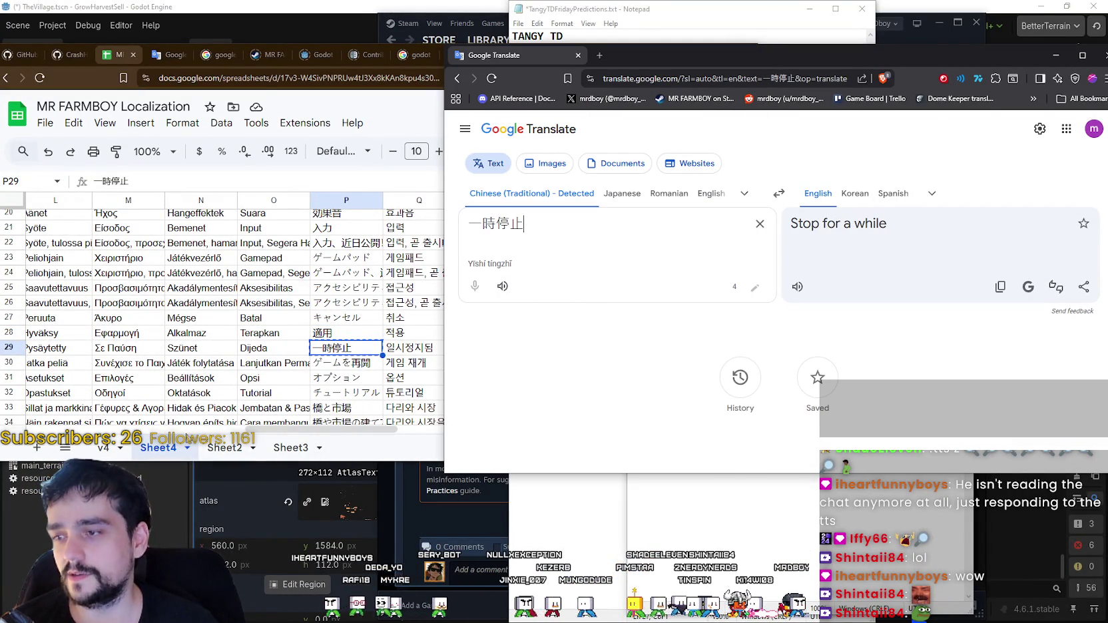
- Add the English string 'Paused' from B29 under Apply in the Notepad list
left_click_drag(233, 428, 113, 429)
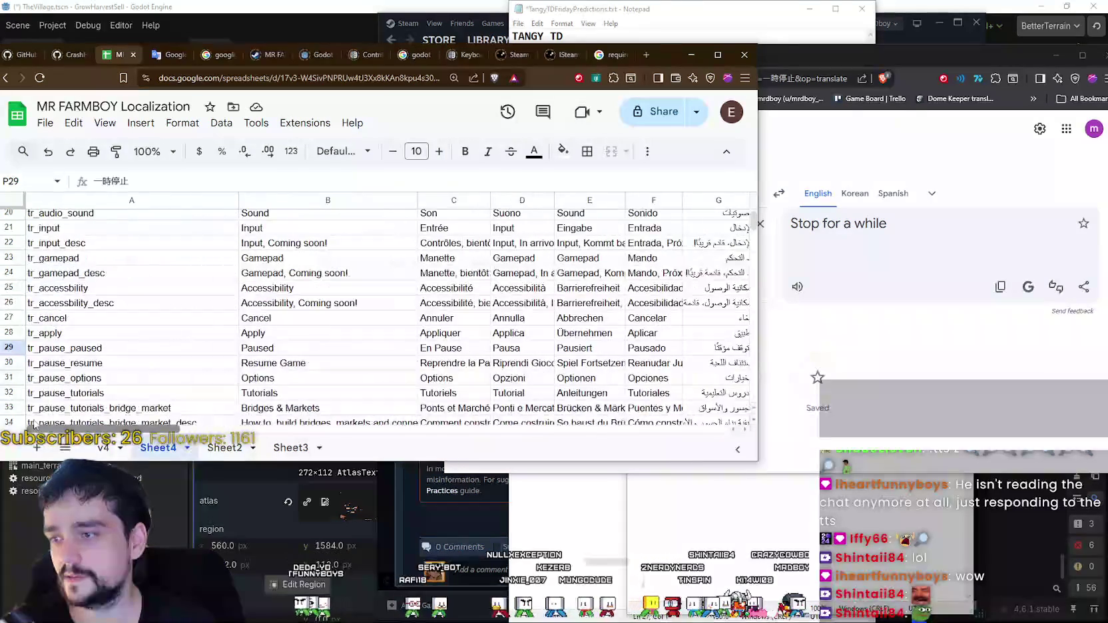
left_click(263, 351)
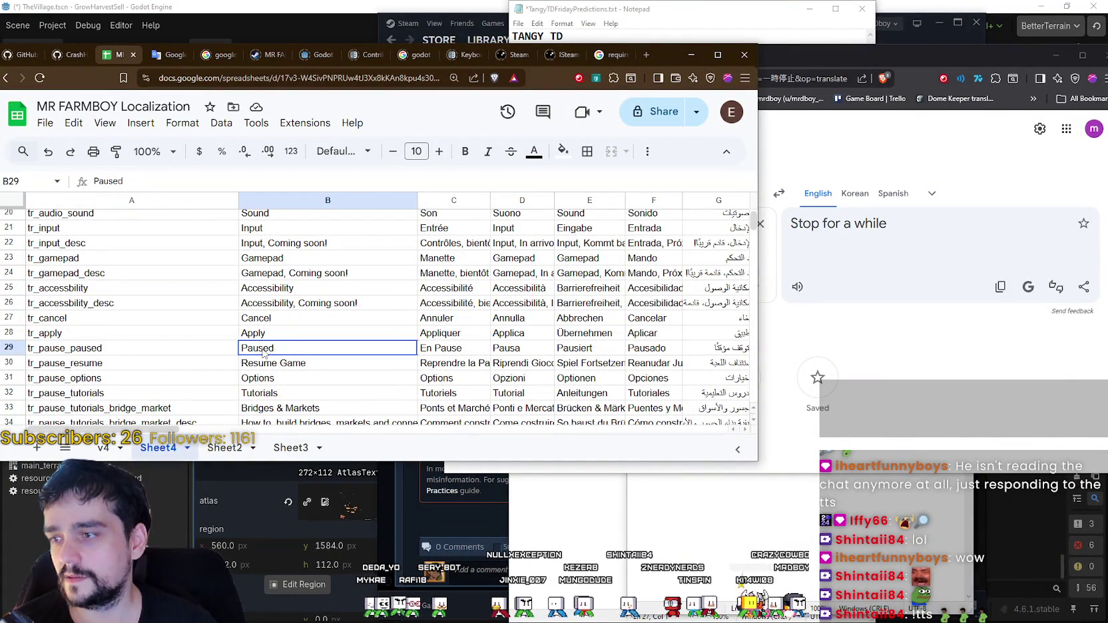
left_click(722, 504)
left_click(700, 401)
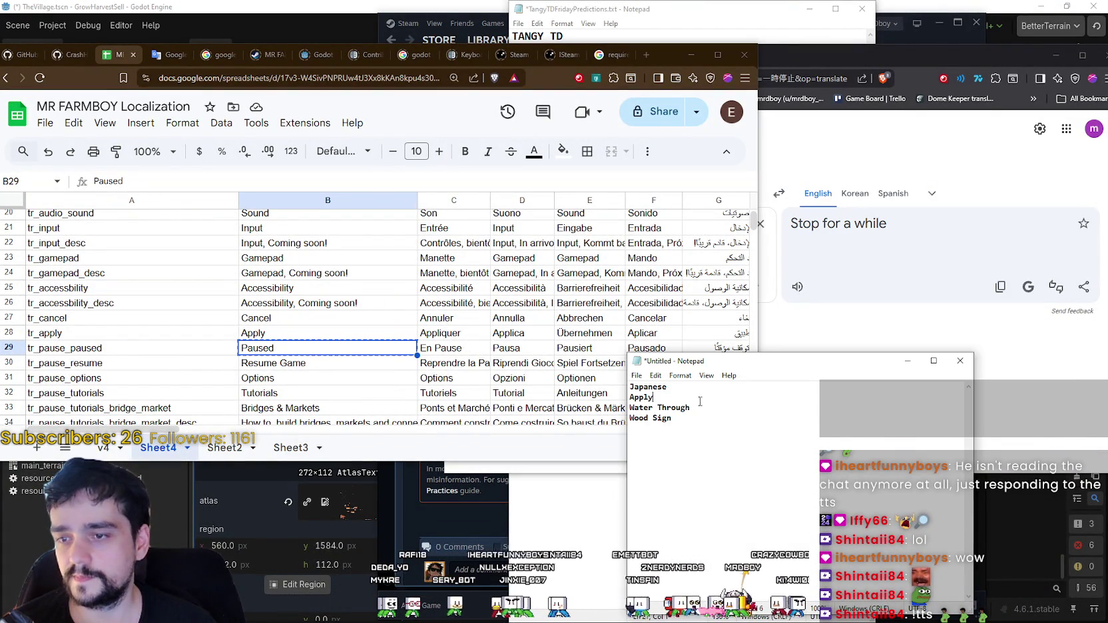
key("Return")
type("Paused")
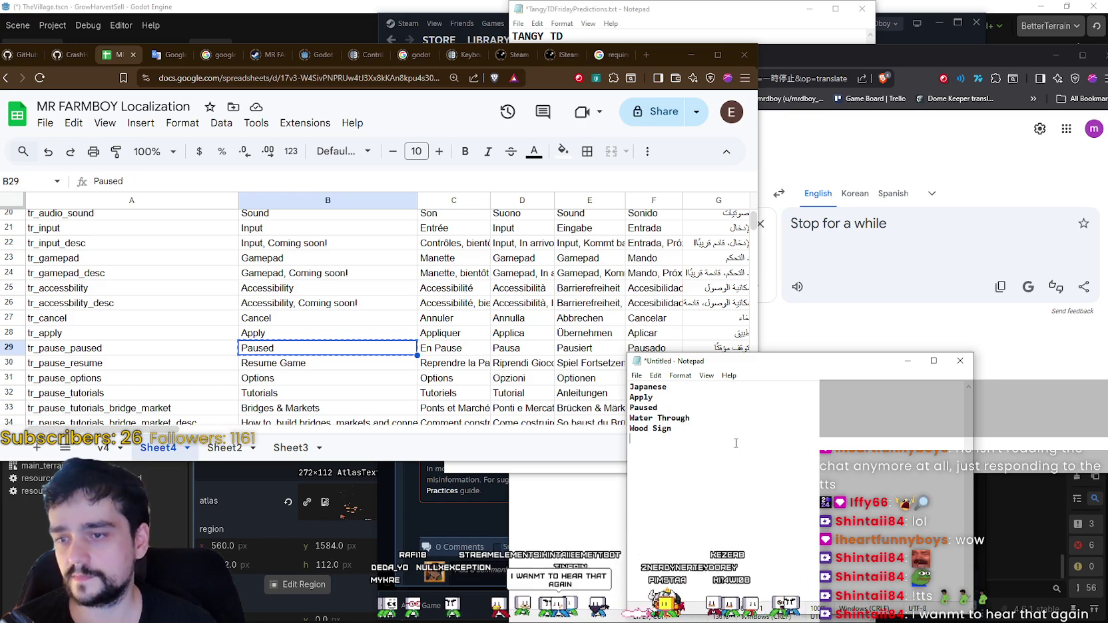
- Move to ゲームを再開 in P30 and select the old translator input
left_click_drag(180, 430, 388, 431)
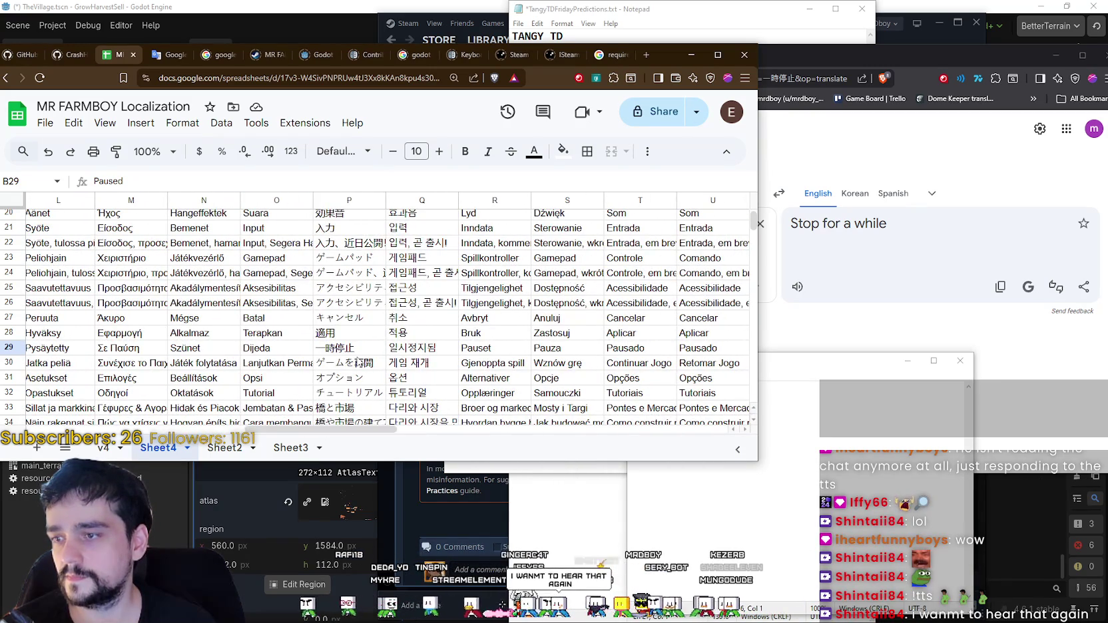
left_click(352, 349)
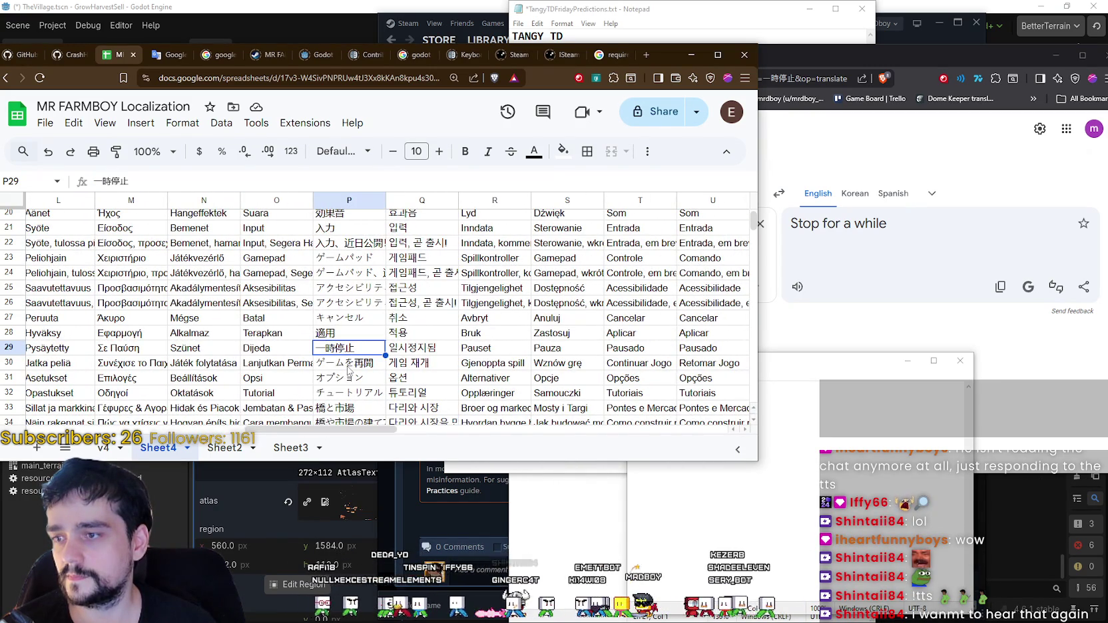
key("Down")
left_click(871, 226)
key("ctrl+a")
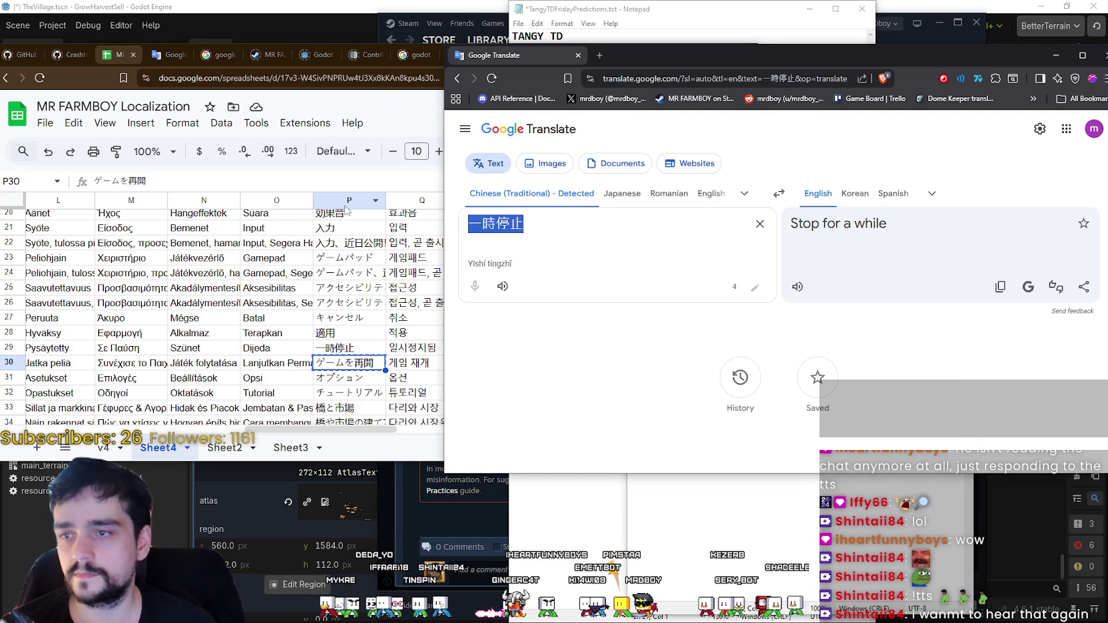
- Translate ゲームを再開, オプション and チュートリアル from P30–P32
type("ゲームを再開")
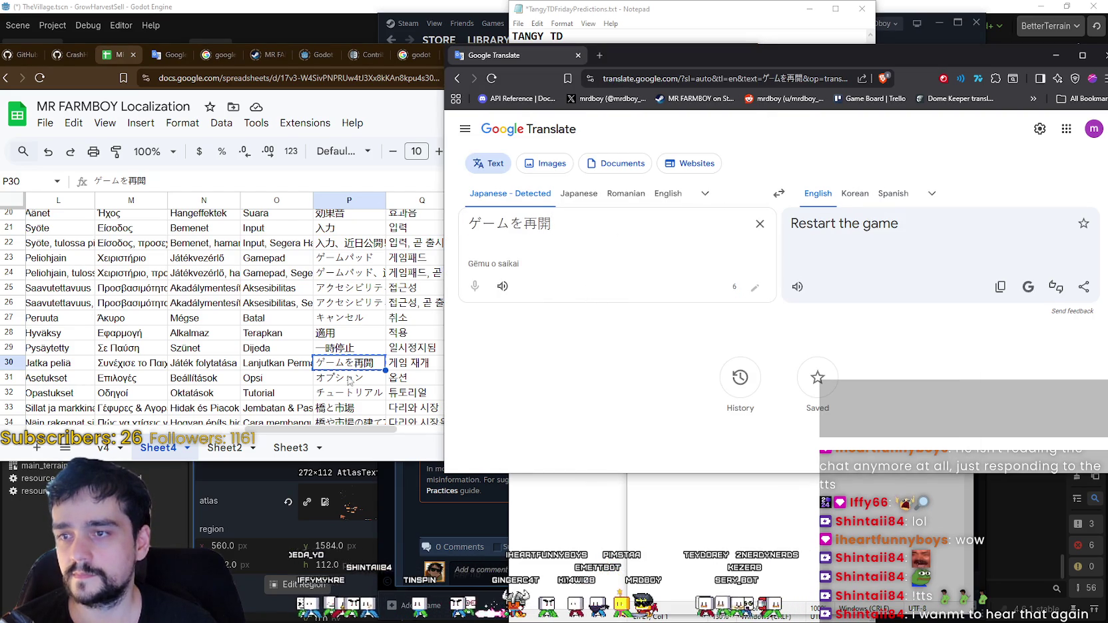
left_click(341, 379)
key("alt+Tab")
key("ctrl+a")
type("オプション")
scroll(370, 363, "down", 1)
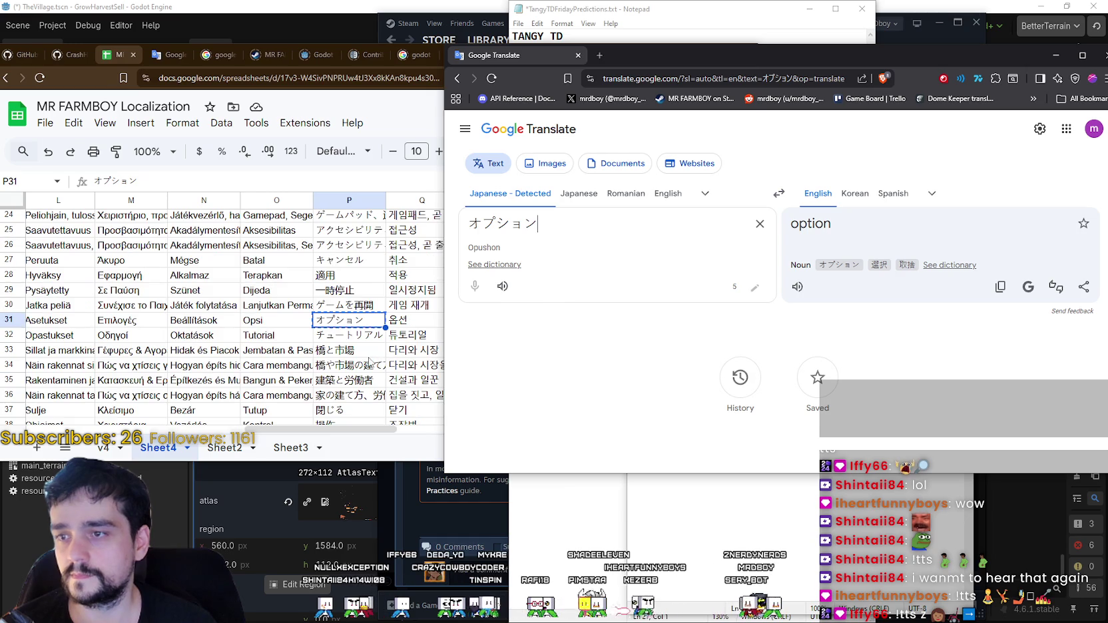
left_click(349, 335)
left_click(880, 330)
key("ctrl+a")
type("チュートリアル")
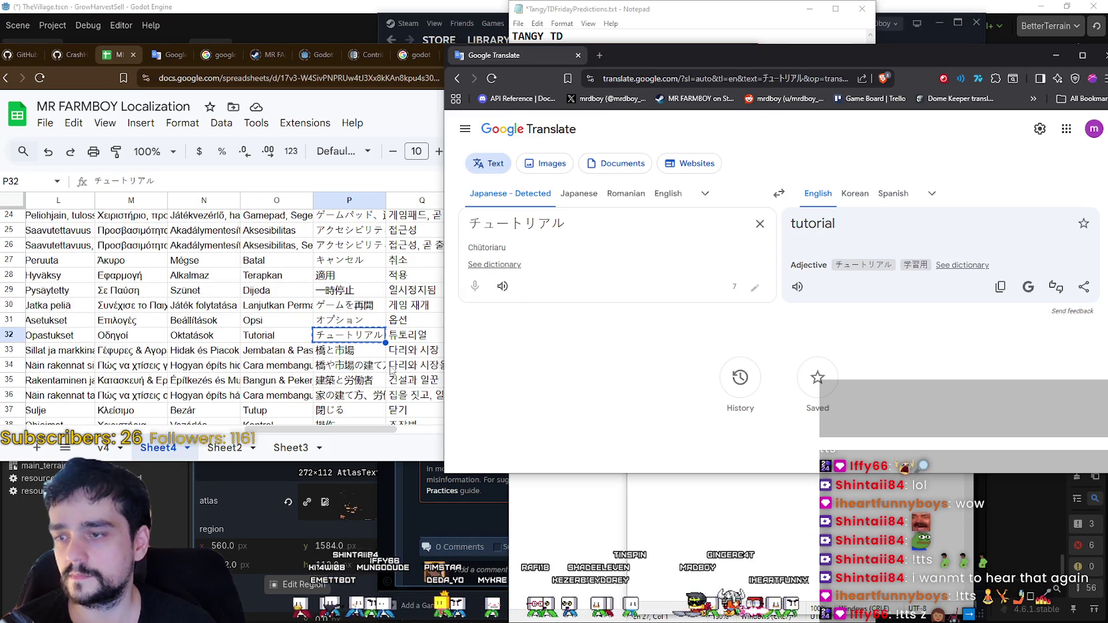
- Translate 橋と市場 in P33 and the bridge-building sentence in P34
left_click(349, 350)
key("ctrl+c")
left_click(514, 311)
key("ctrl+a")
key("ctrl+v")
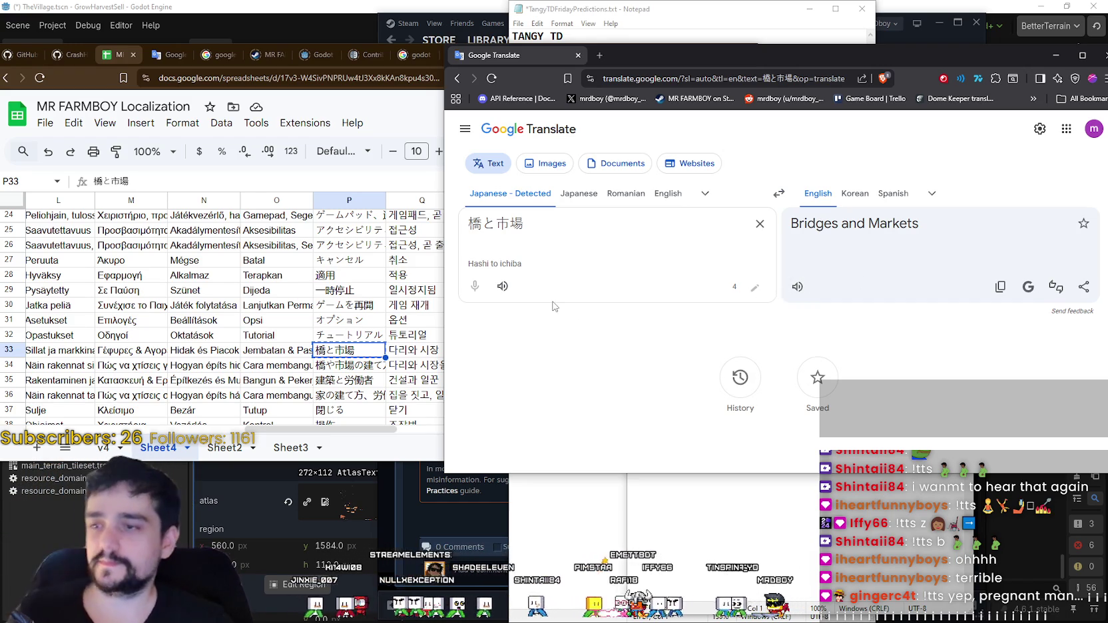
left_click(332, 365)
left_click(539, 281)
triple_click(539, 280)
key("ctrl+a")
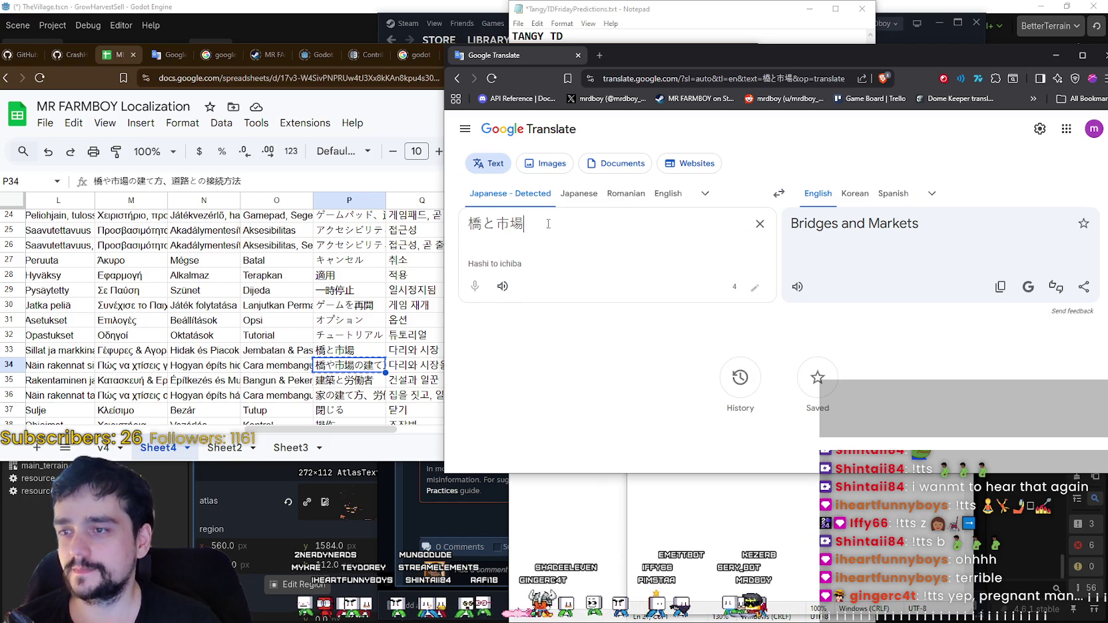
key("ctrl+v")
- Translate 建築と労働者 in P35 and the P36 house-building sentence with source language detection
scroll(345, 326, "down", 2)
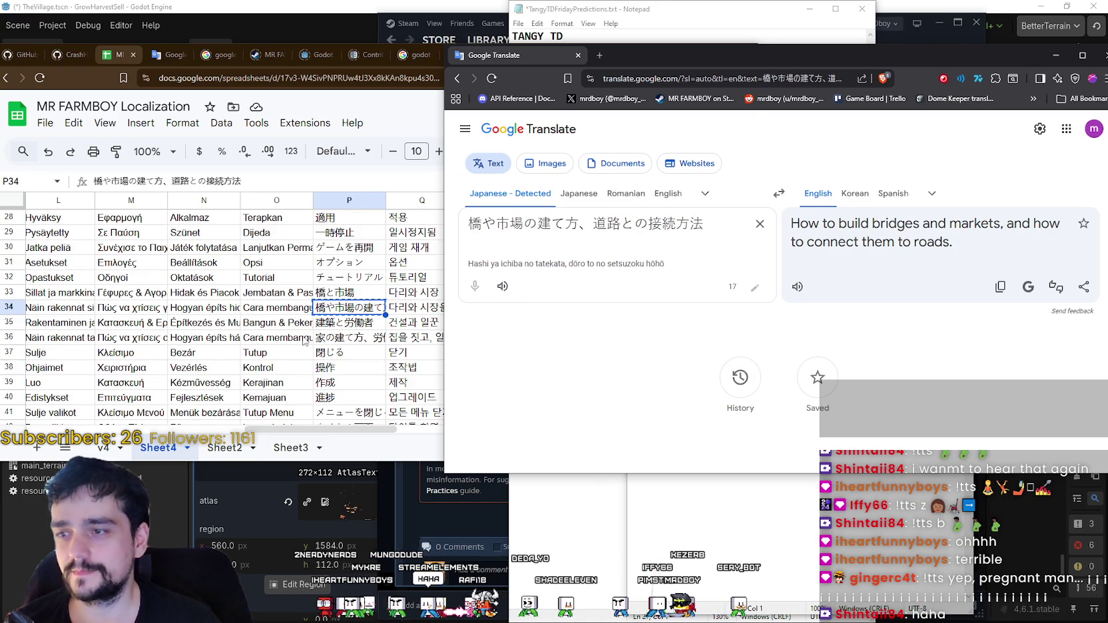
left_click(344, 323)
left_click(1006, 364)
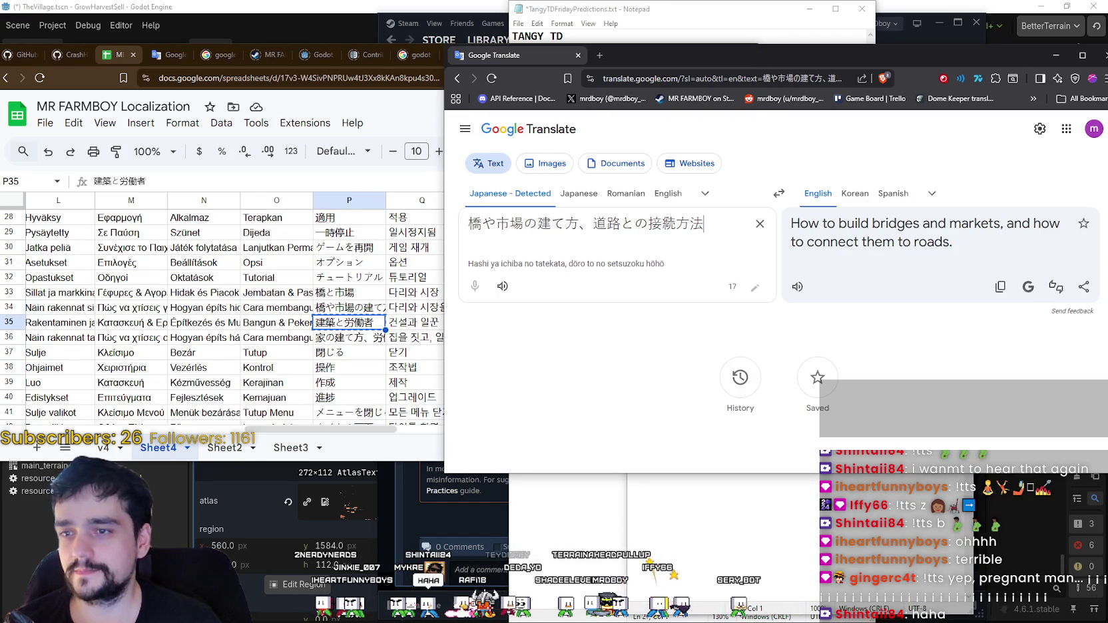
key("ctrl+a")
key("ctrl+v")
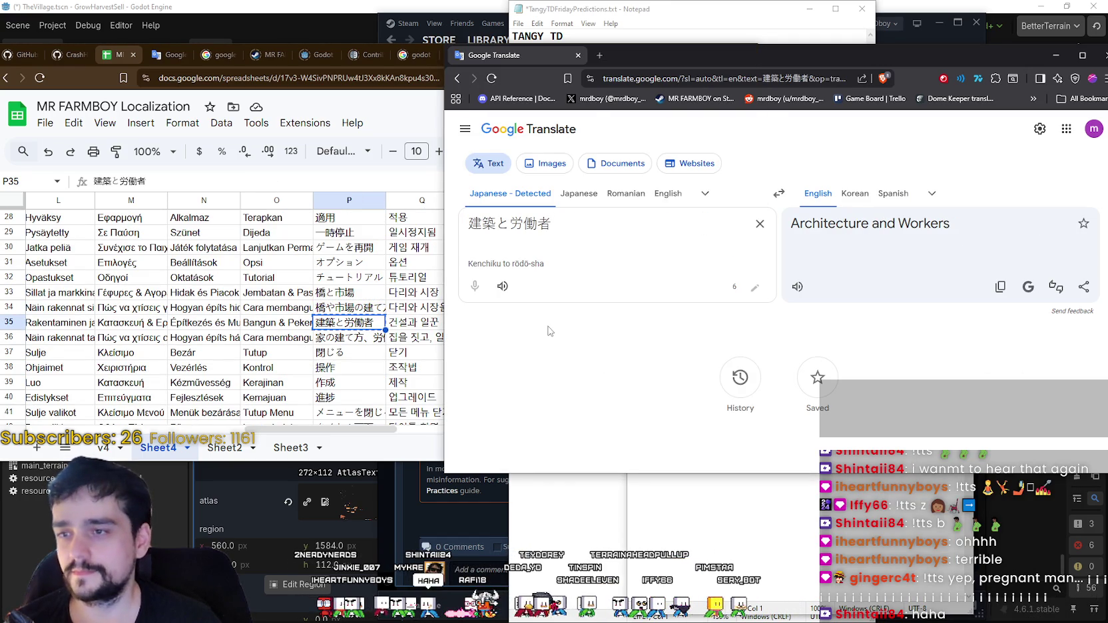
left_click(335, 343)
left_click(866, 266)
left_click(607, 193)
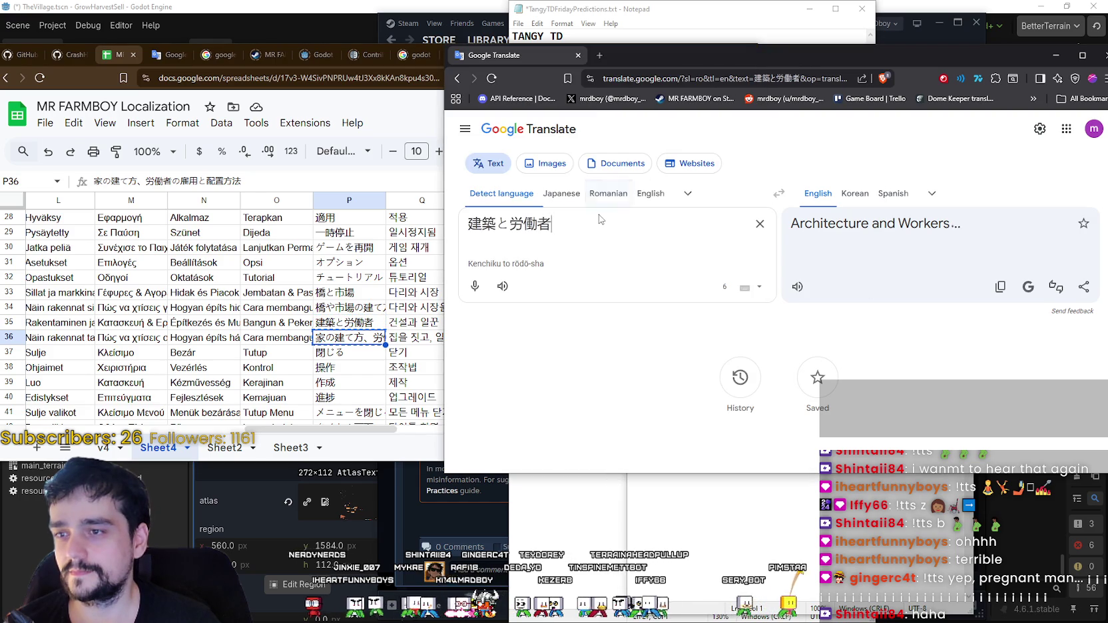
left_click(501, 193)
key("ctrl+a")
key("ctrl+v")
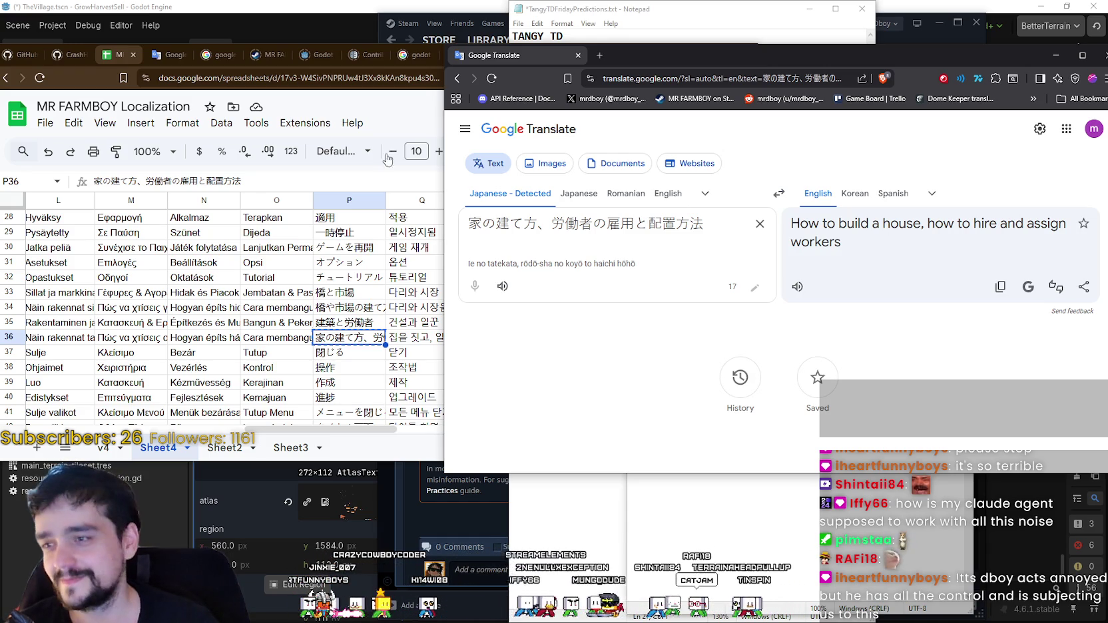
- Translate the Japanese string 閉じる (P37) in Google Translate
left_click(334, 357)
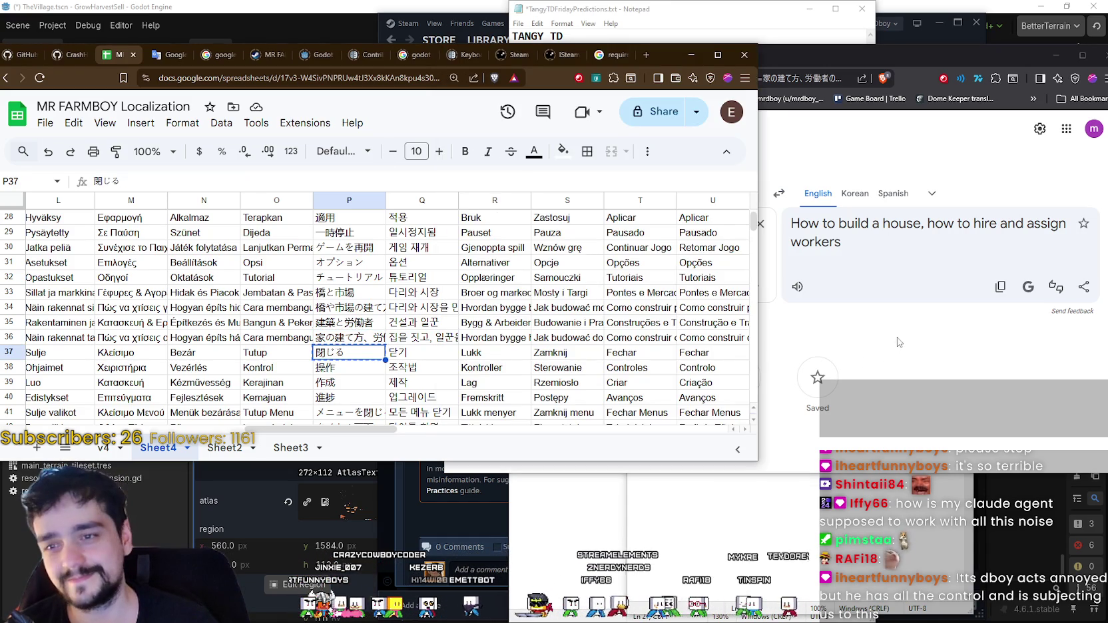
left_click(643, 232)
key("ctrl+a")
key("ctrl+v")
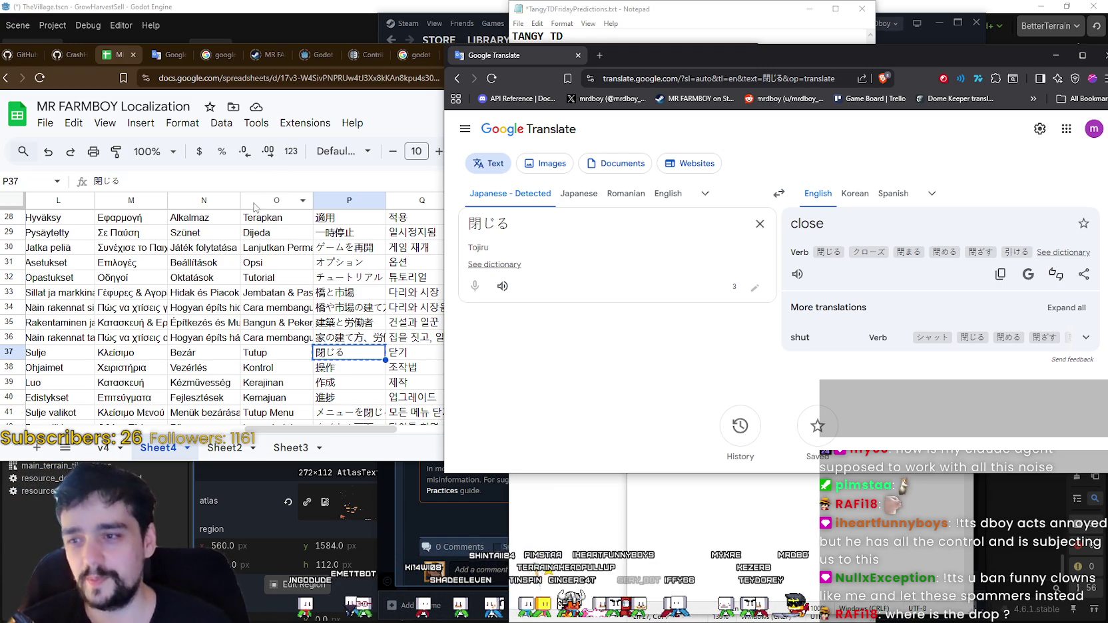
- Translate 操作 (P38) and compare the result against its cell in the sheet
left_click(345, 367)
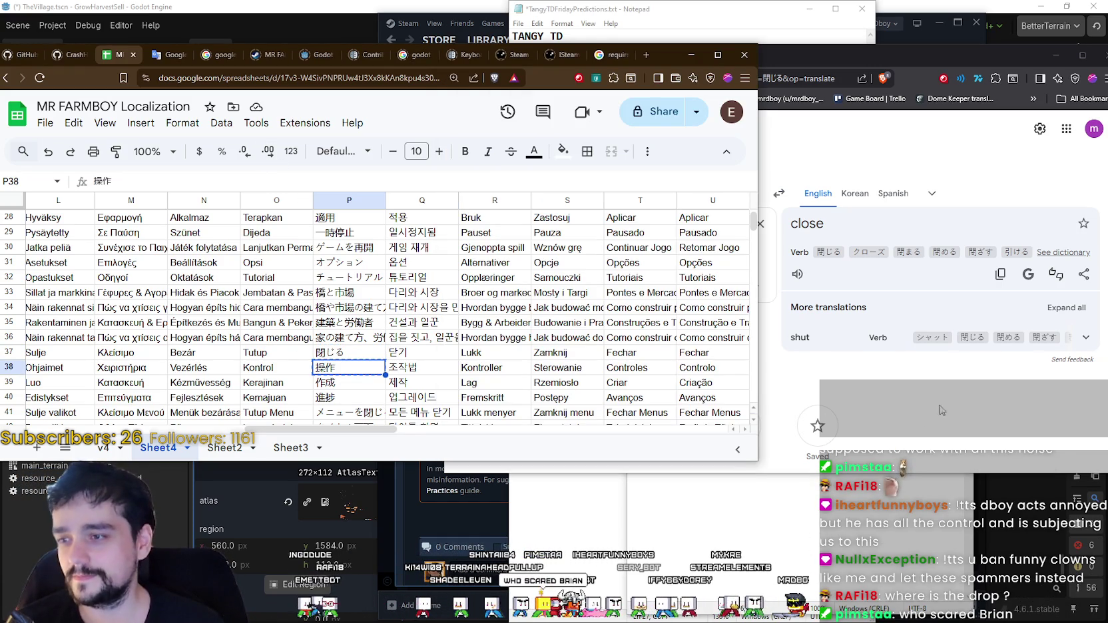
left_click(966, 384)
key("ctrl+a")
key("ctrl+v")
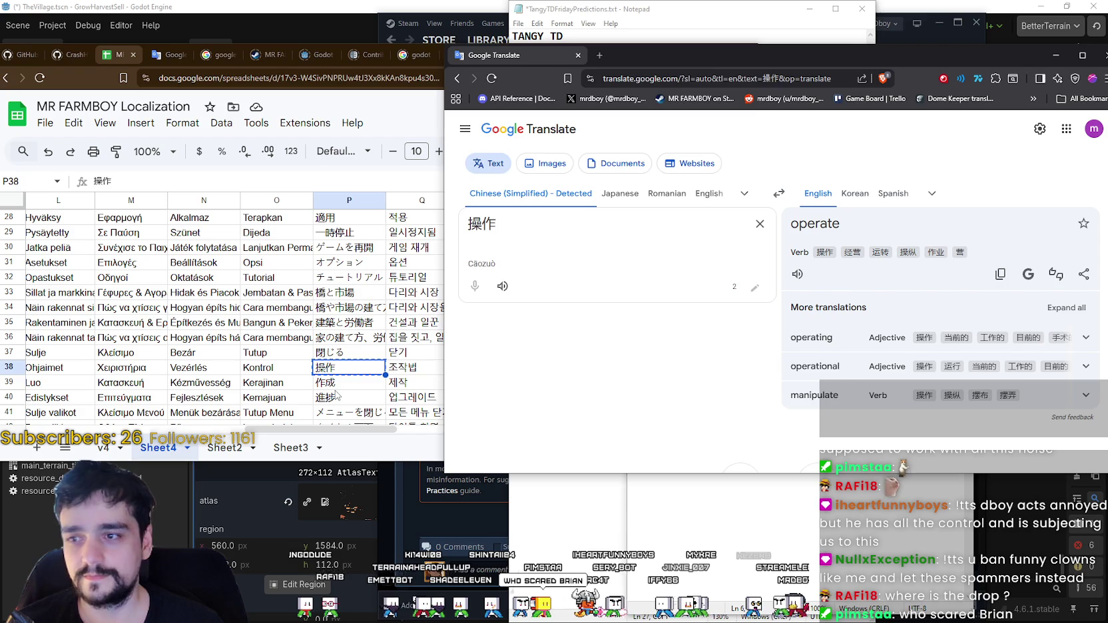
left_click(336, 385)
left_click(866, 439)
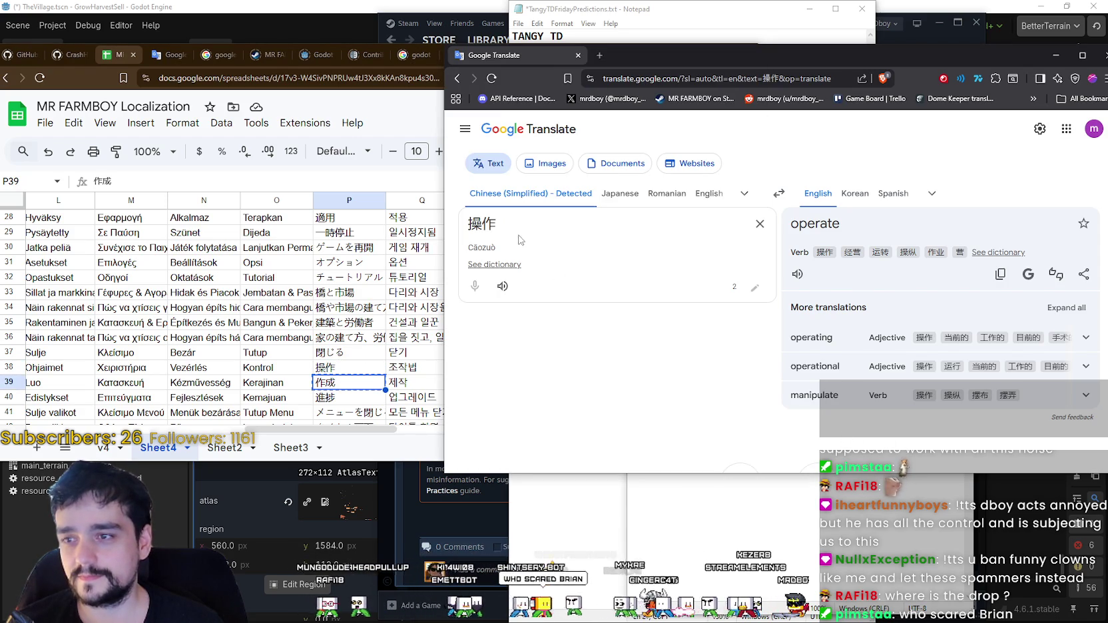
left_click(347, 365)
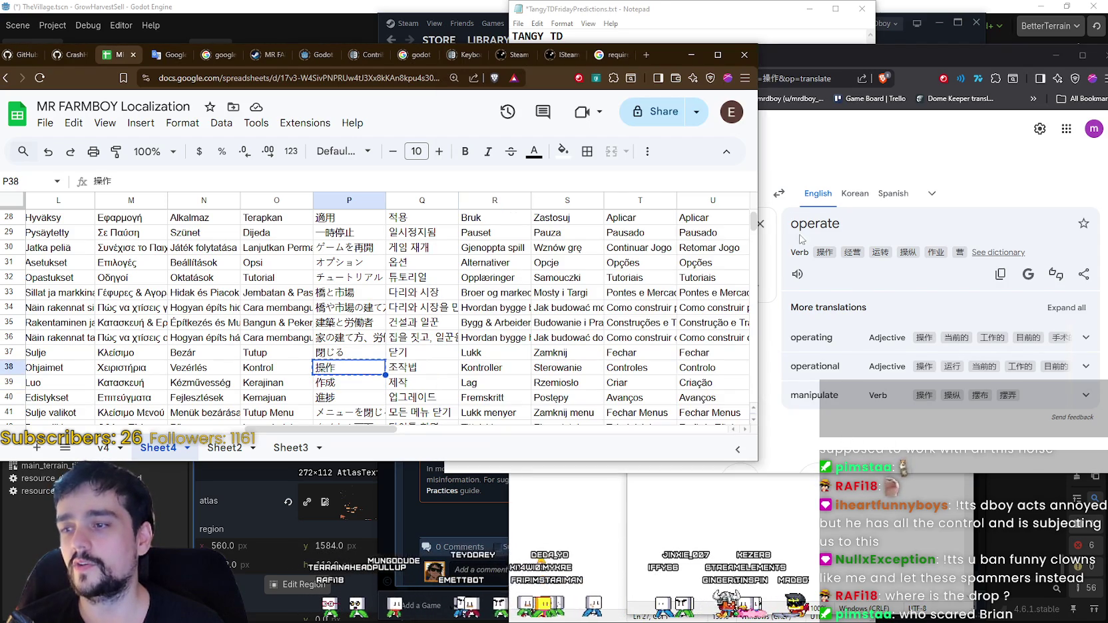
left_click(849, 158)
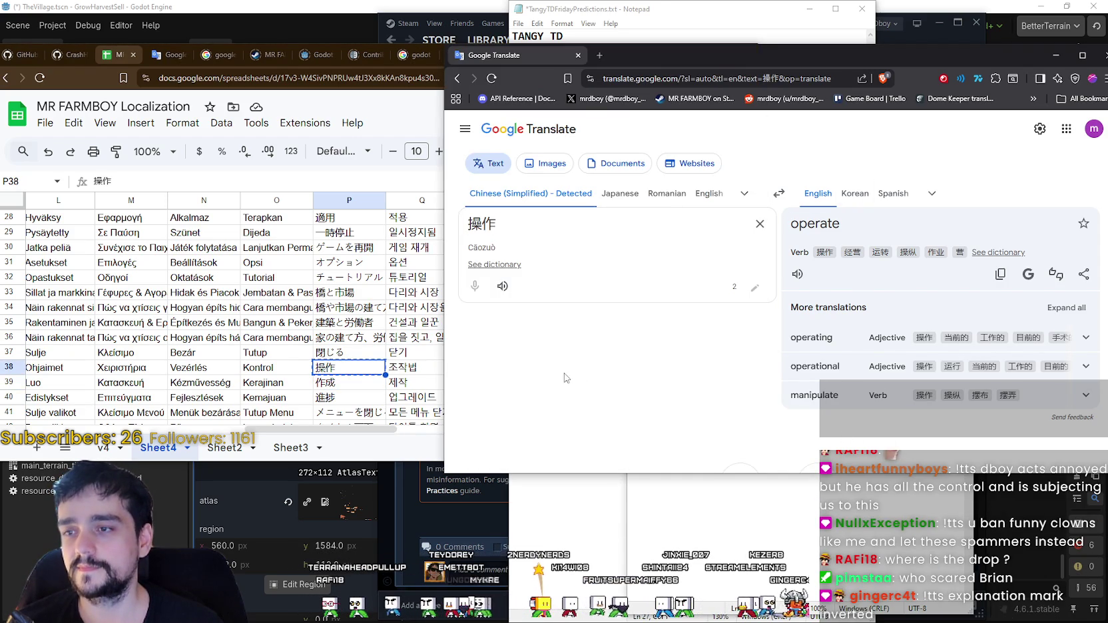
left_click(350, 371)
- Add Controls on a new line after Paused in the Notepad mistranslation list
left_click_drag(269, 429, 49, 426)
scroll(91, 426, "right", 5)
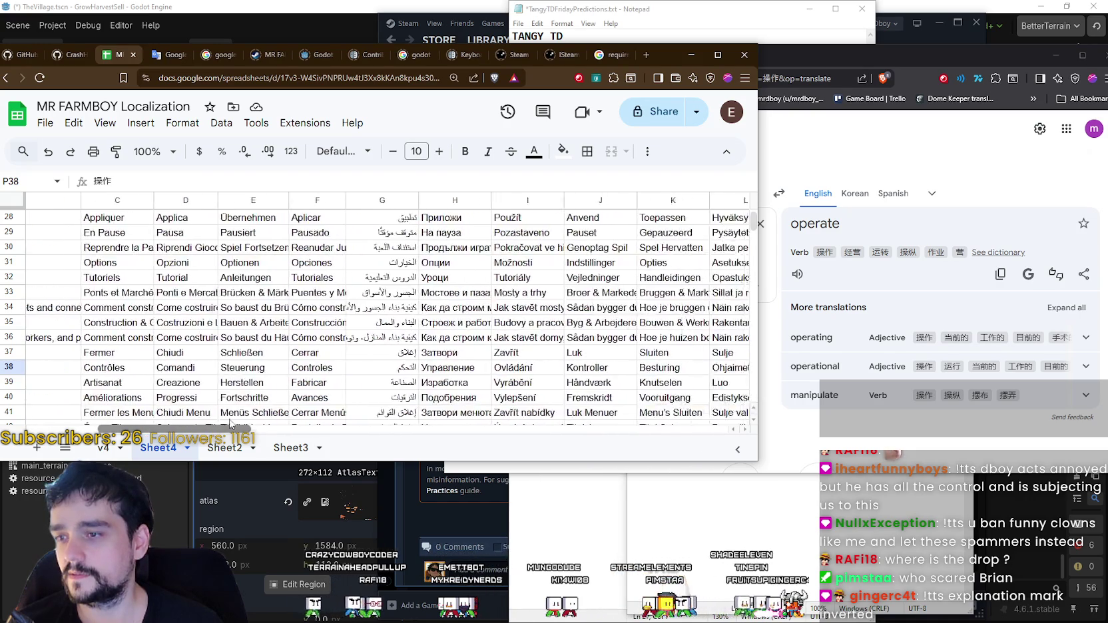
scroll(134, 416, "left", 5)
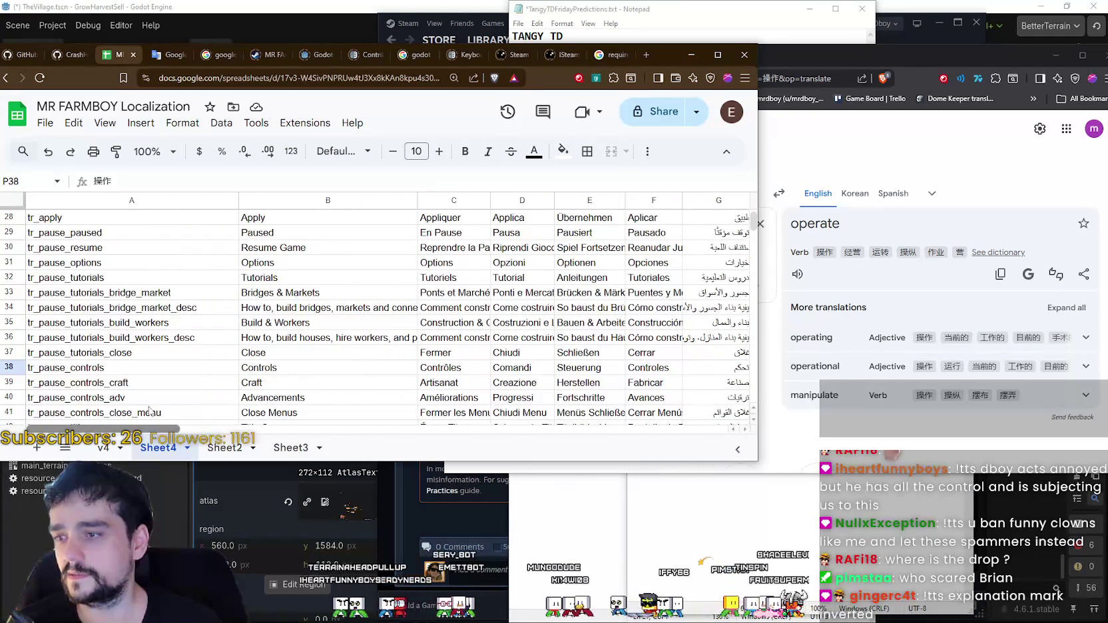
left_click(763, 508)
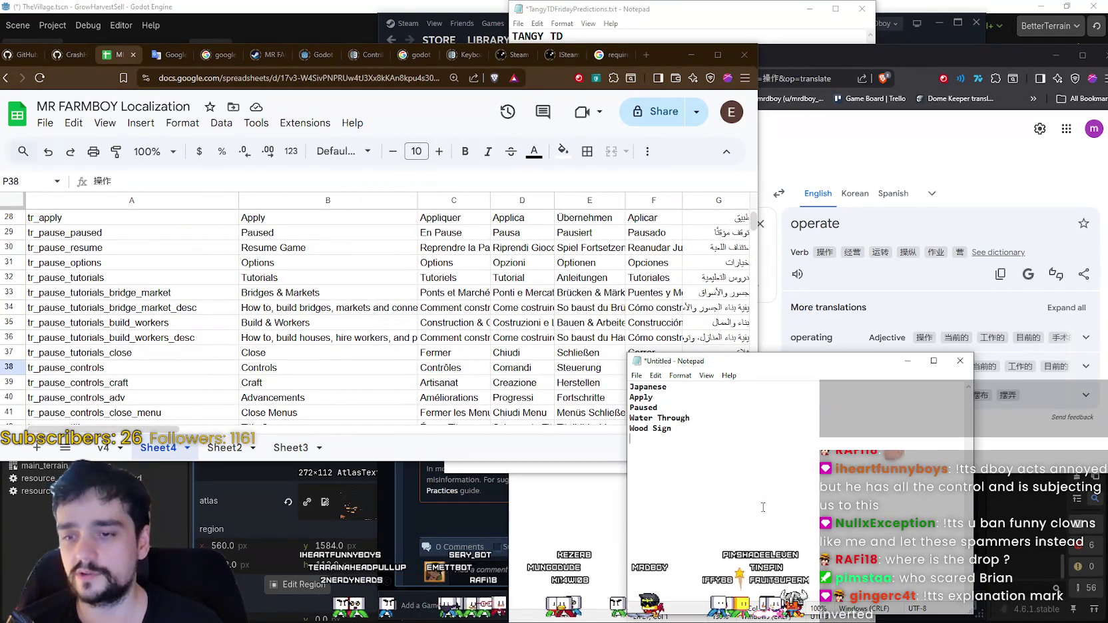
left_click(716, 406)
key("Return")
type("Controls")
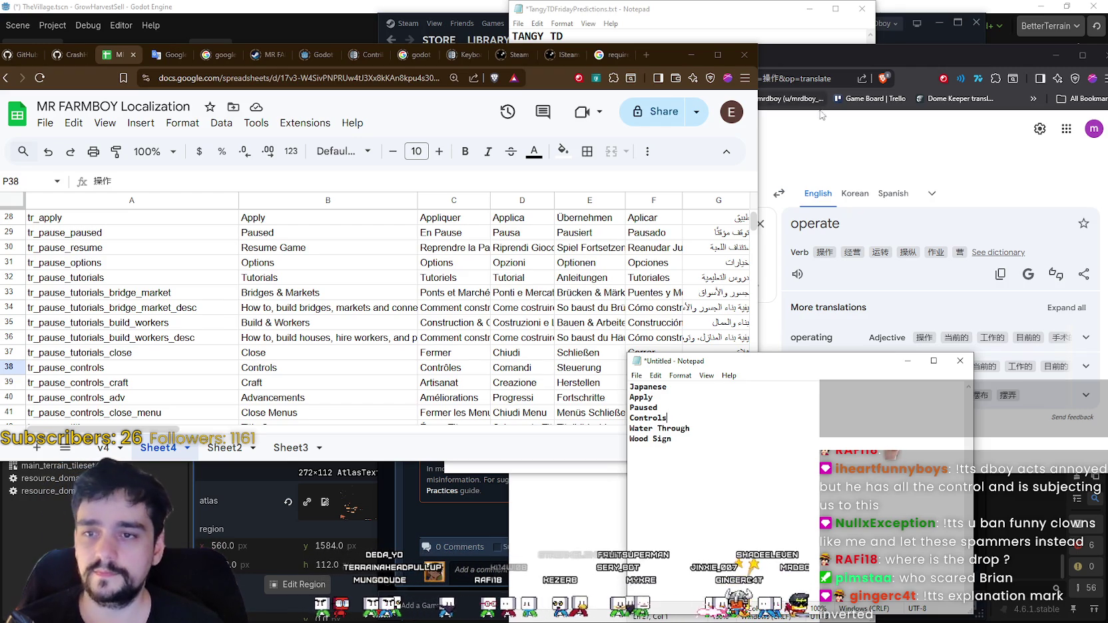
left_click_drag(151, 430, 309, 394)
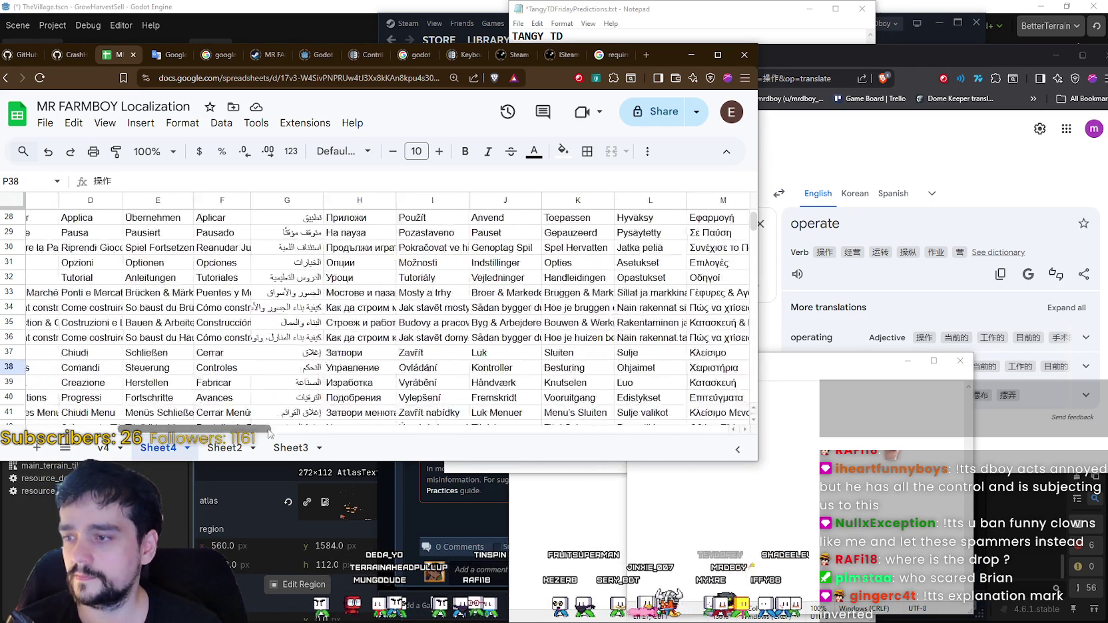
- Translate 作成, then revisit the 操作 cell and the mistranslation notes
left_click(304, 385)
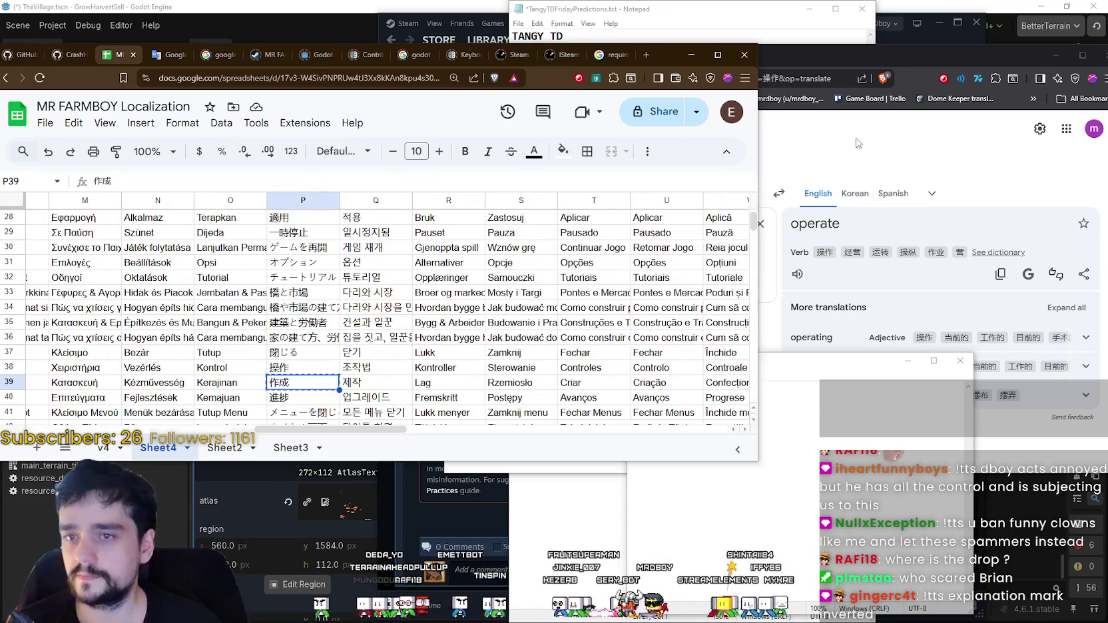
left_click(858, 143)
key("ctrl+a")
key("ctrl+v")
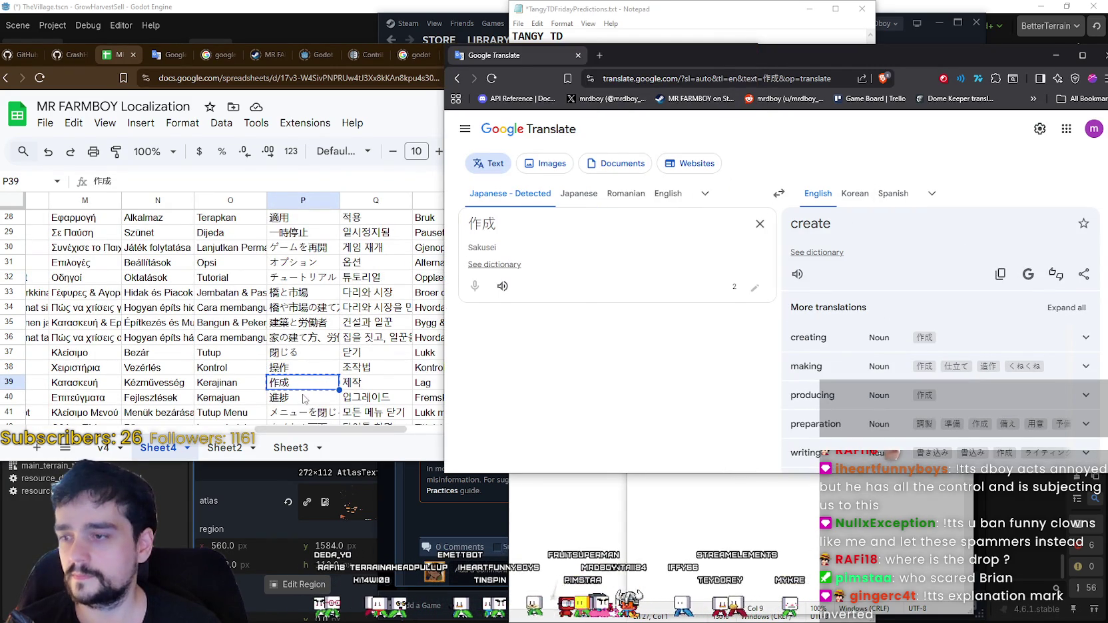
left_click(304, 397)
scroll(313, 347, "down", 1)
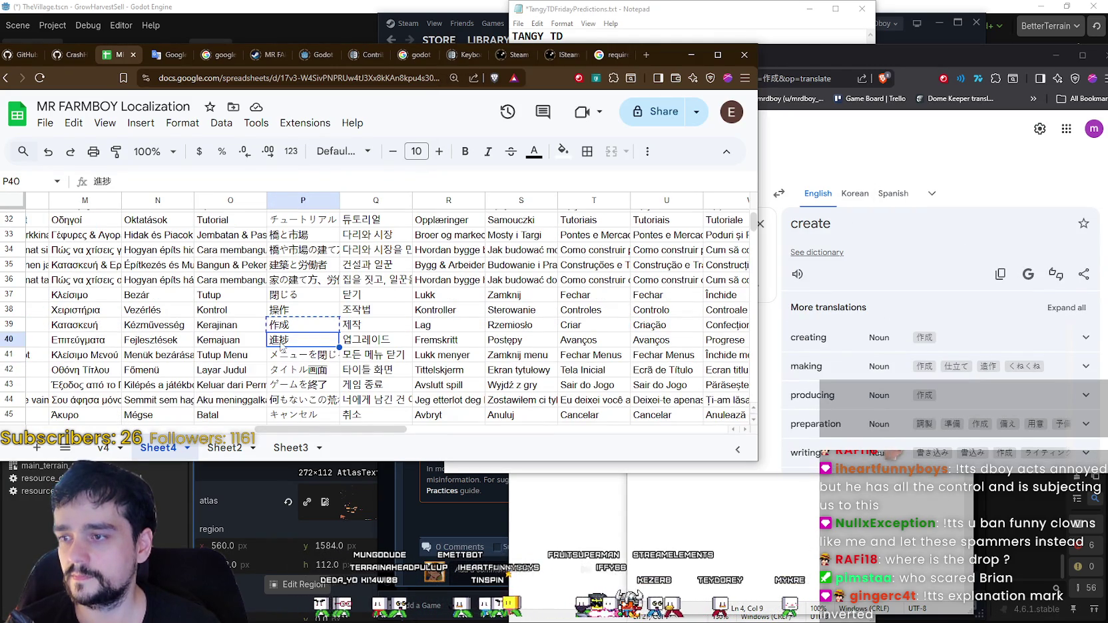
left_click(291, 314)
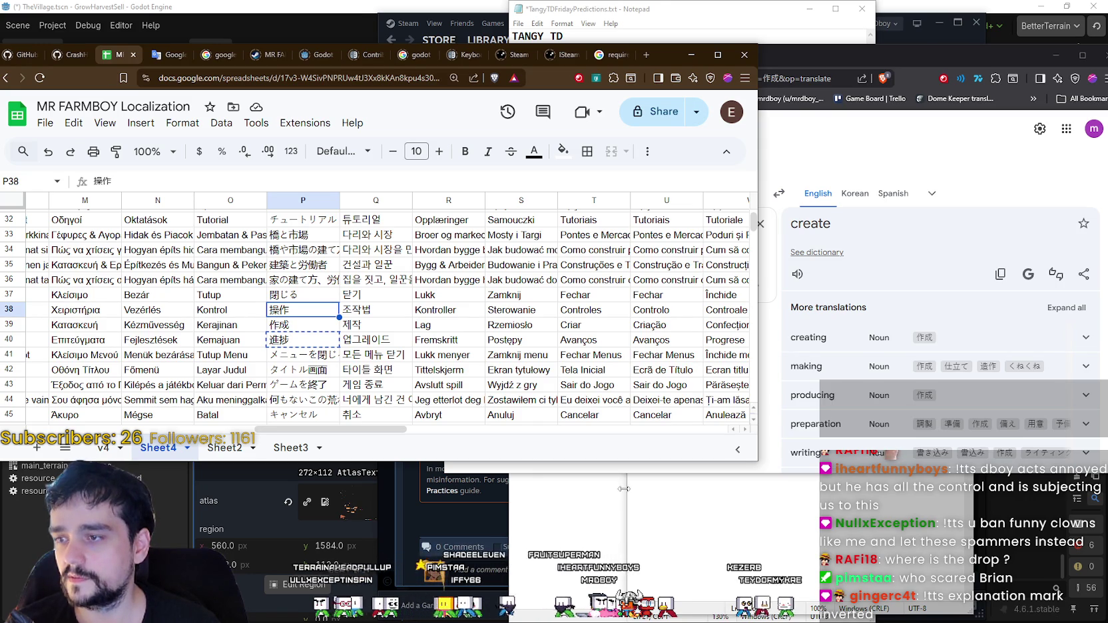
key("alt+Tab")
left_click(861, 163)
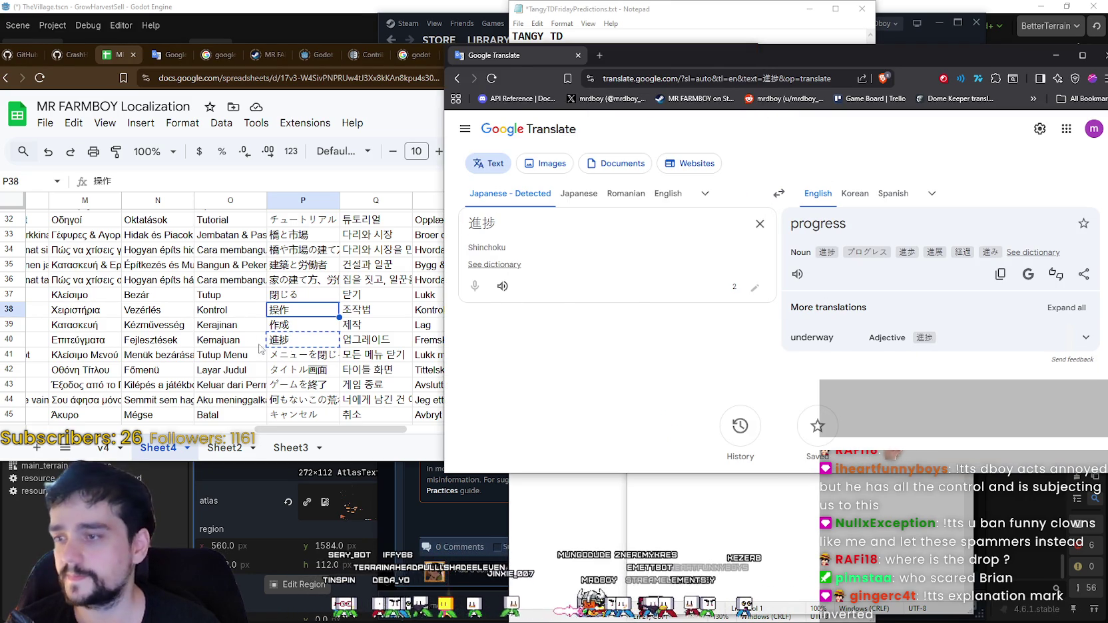
- Translate メニューを閉じる as 'Close menu' and タイトル画面 as 'Title screen'
left_click(294, 360)
left_click(799, 388)
key("ctrl+a")
key("ctrl+v")
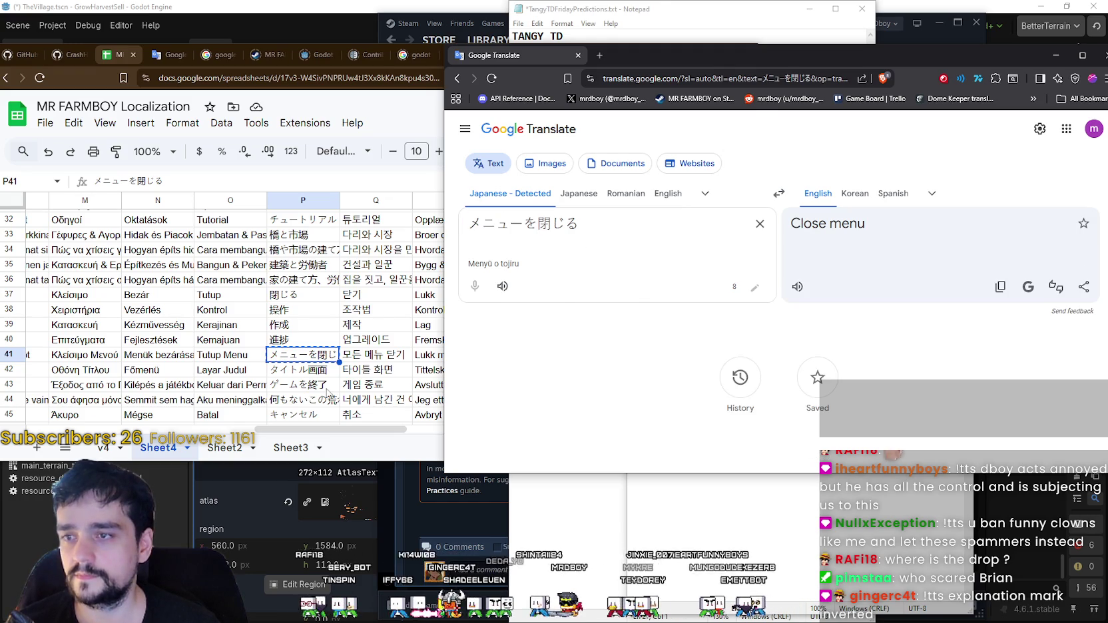
left_click(311, 376)
left_click(926, 389)
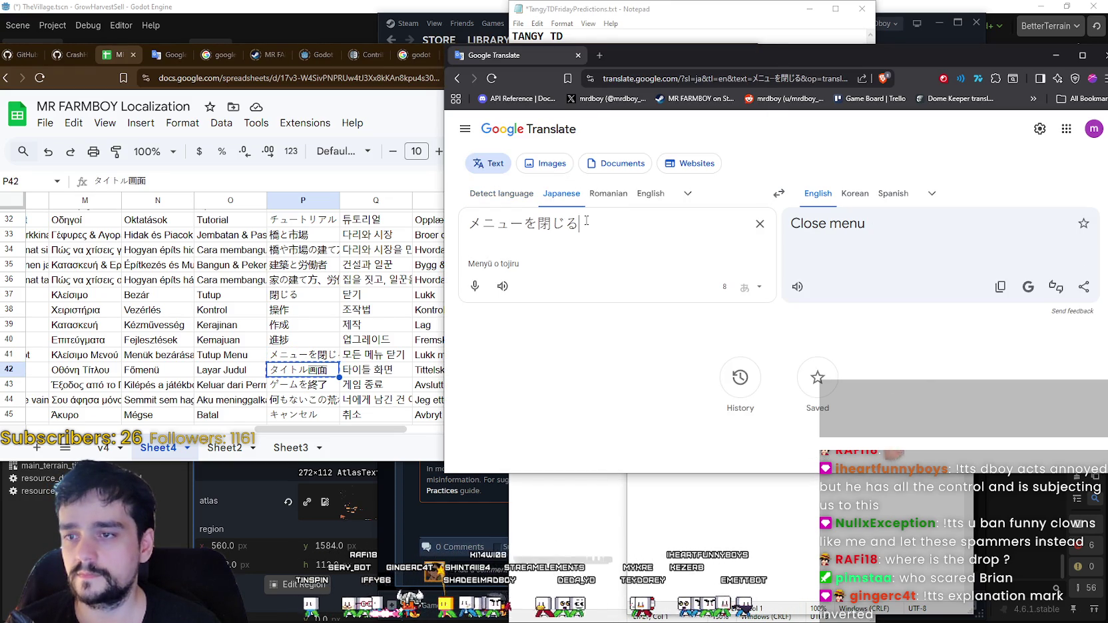
key("ctrl+a")
key("ctrl+v")
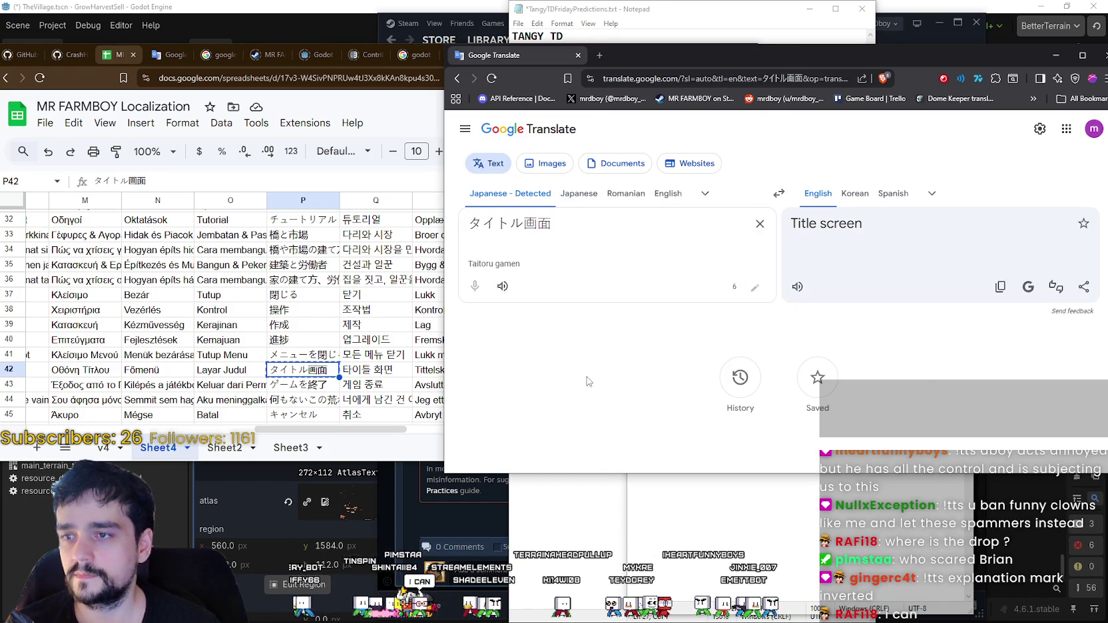
- Translate row 43's ゲームを終了, which comes out as 'End the game'
key("alt+Tab")
key("Down")
left_click(887, 350)
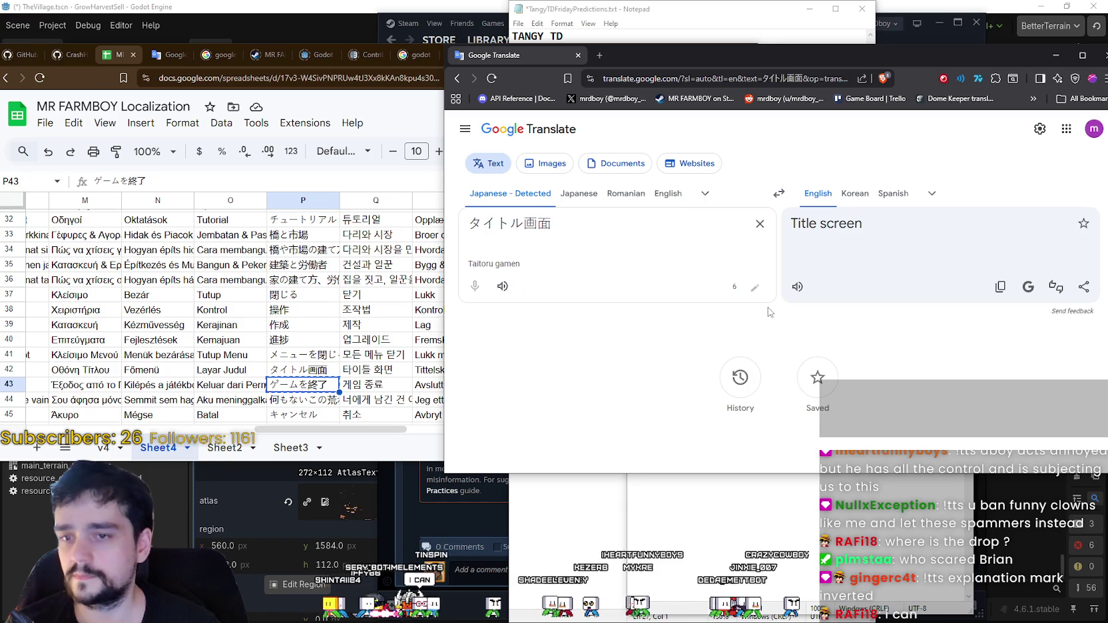
key("ctrl+a")
key("ctrl+v")
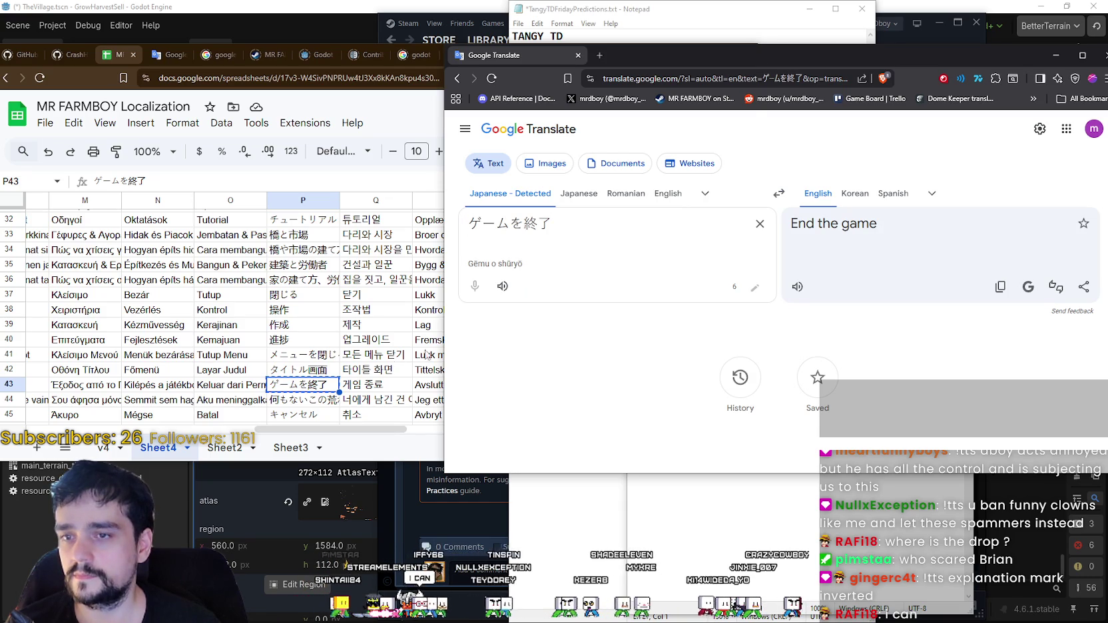
- Paste the long P44 story sentence into Google Translate
left_click(309, 402)
scroll(326, 367, "down", 3)
scroll(333, 365, "down", 2)
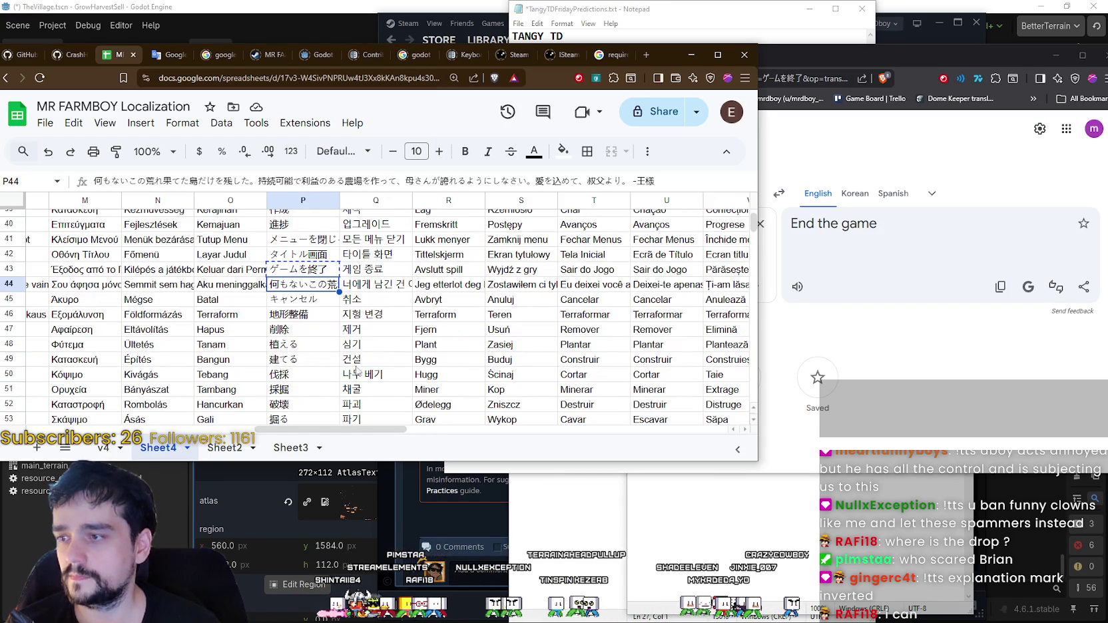
left_click(892, 357)
key("ctrl+a")
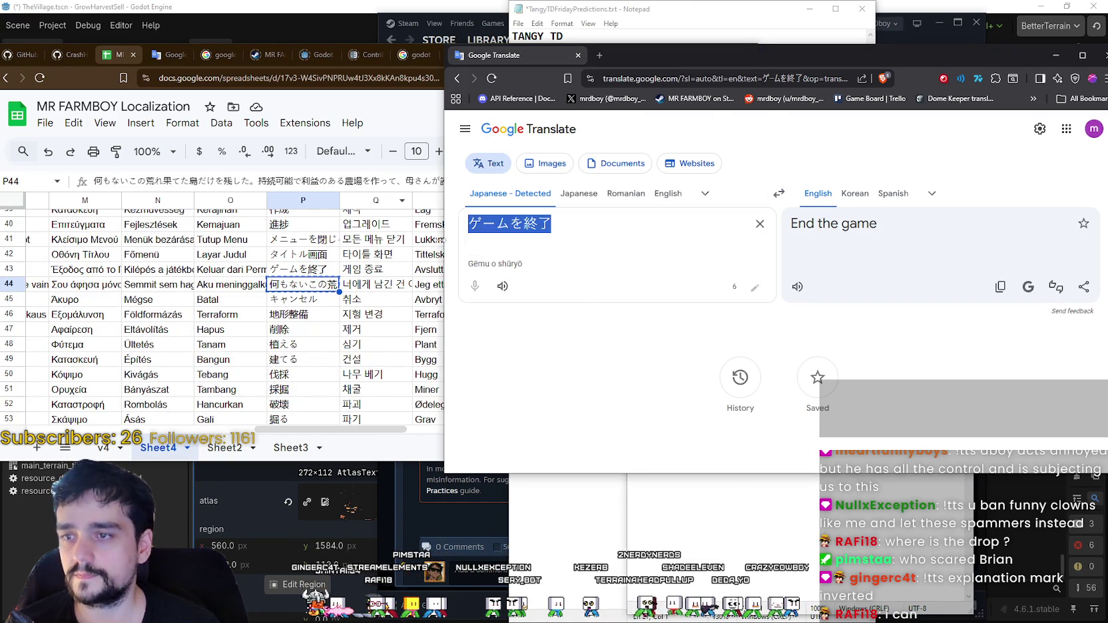
key("ctrl+v")
key("ctrl+z")
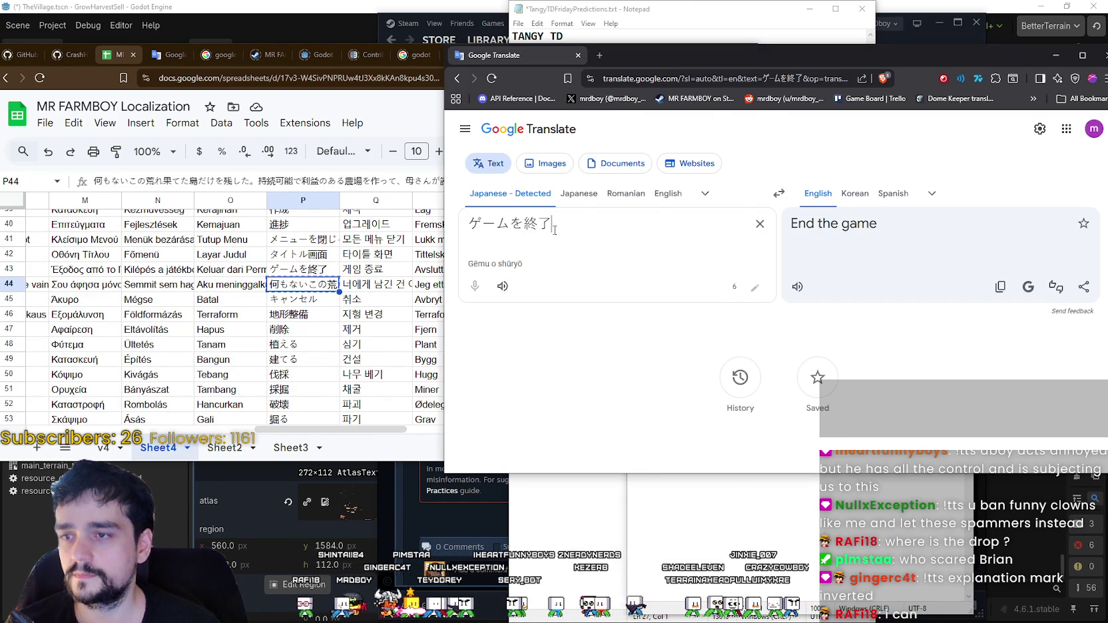
left_click(321, 291)
left_click(489, 345)
key("ctrl+a")
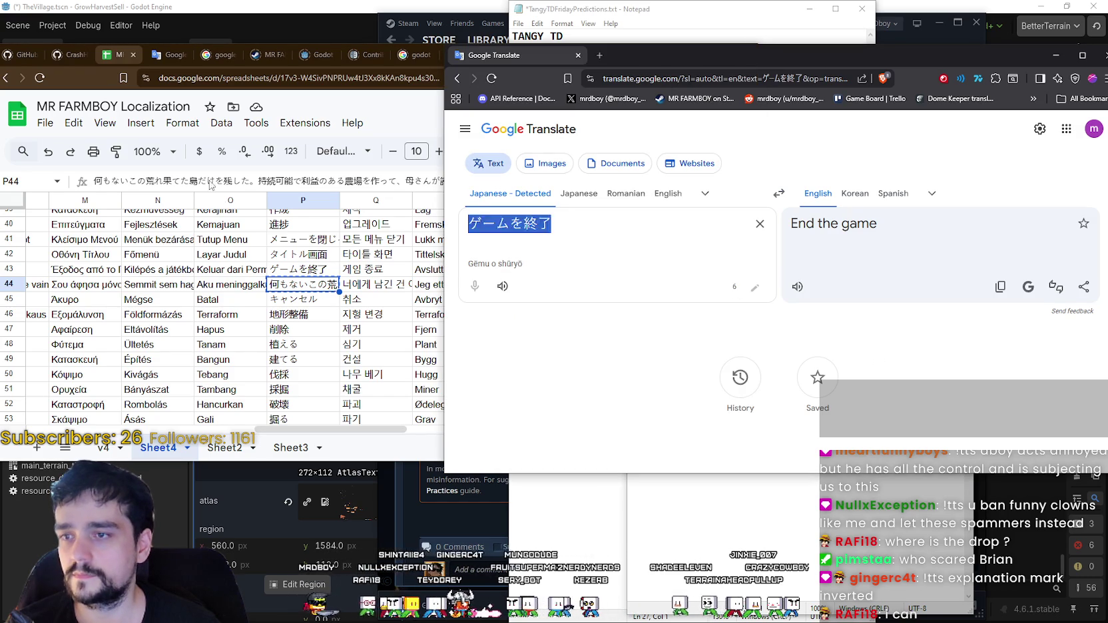
key("ctrl+v")
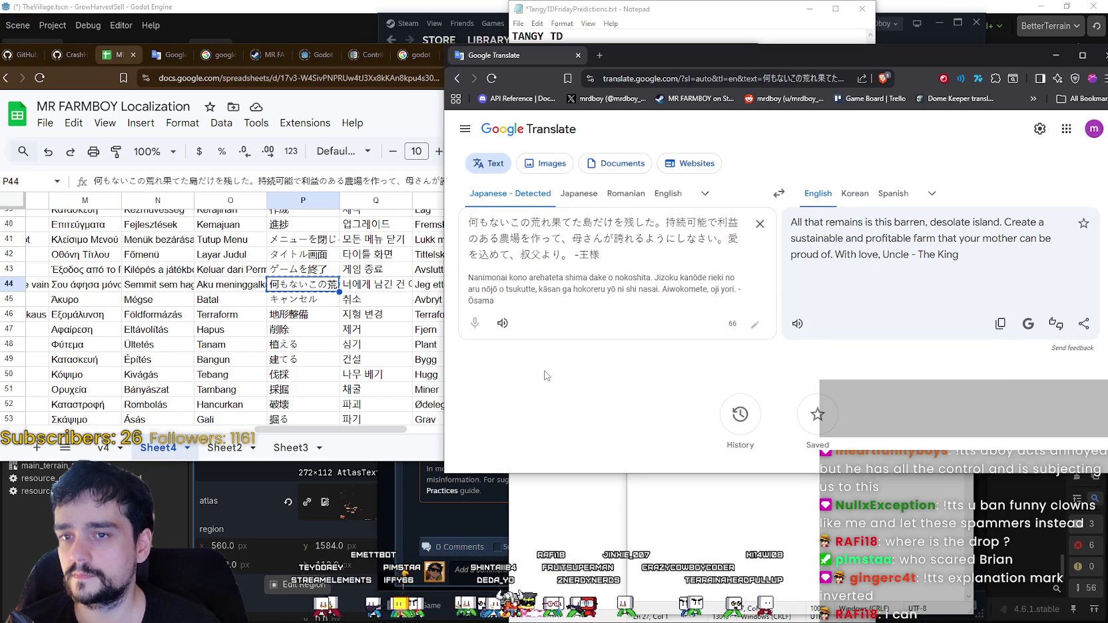
- Translate キャンセル (P45) and 地形整備 (P46), the latter giving 'Topographical improvement'
key("alt+Tab")
key("Down")
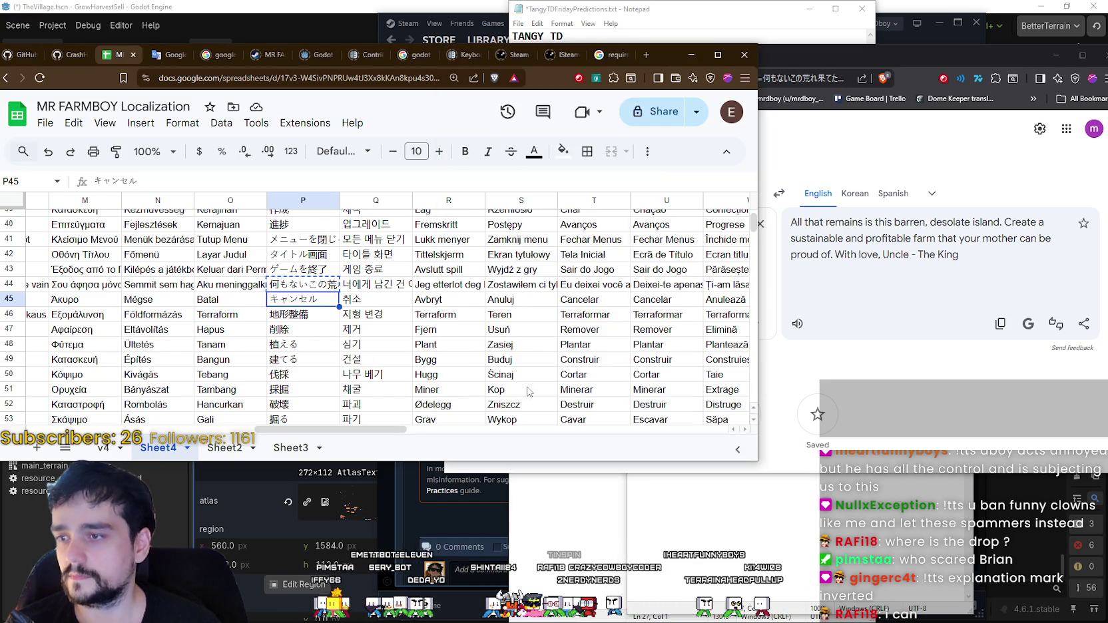
key("ctrl+c")
key("alt+Tab")
key("ctrl+a")
key("ctrl+v")
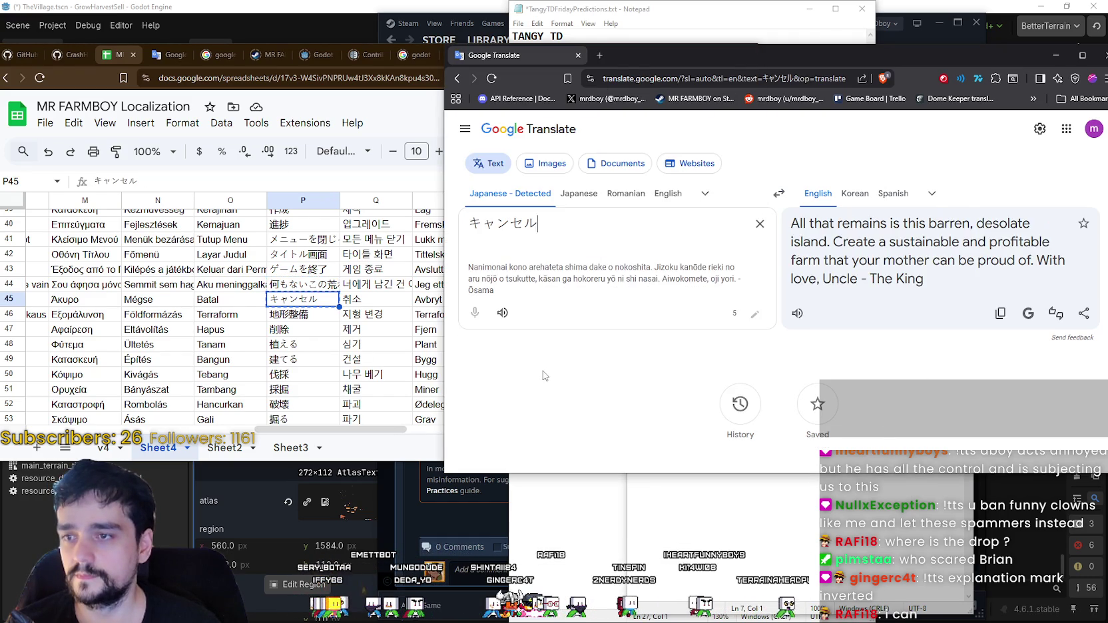
key("alt+Tab")
key("Down")
key("alt+Tab")
key("ctrl+a")
key("ctrl+v")
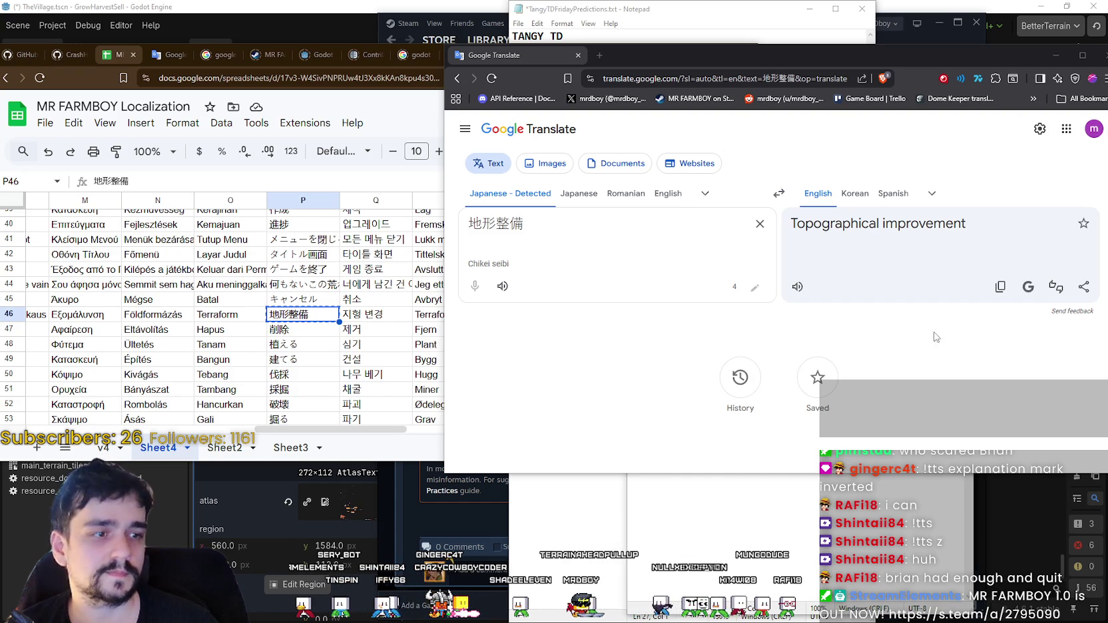
- Translate 削除 and 植える from column P in Google Translate
left_click(546, 224)
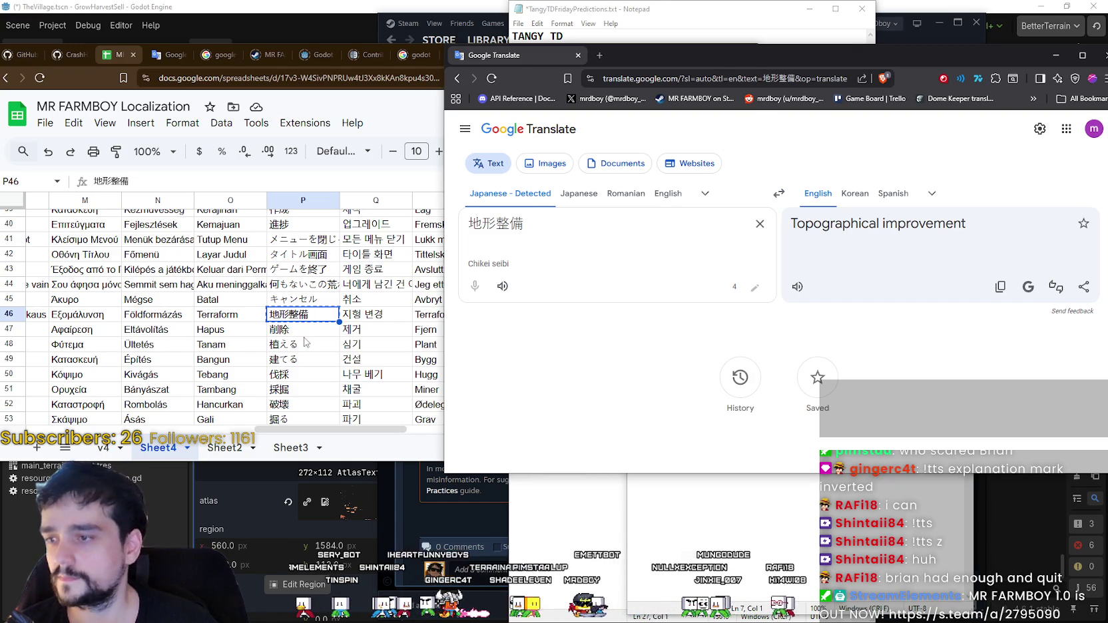
key("alt+Tab")
key("Down")
key("alt+Tab")
key("ctrl+a")
key("ctrl+v")
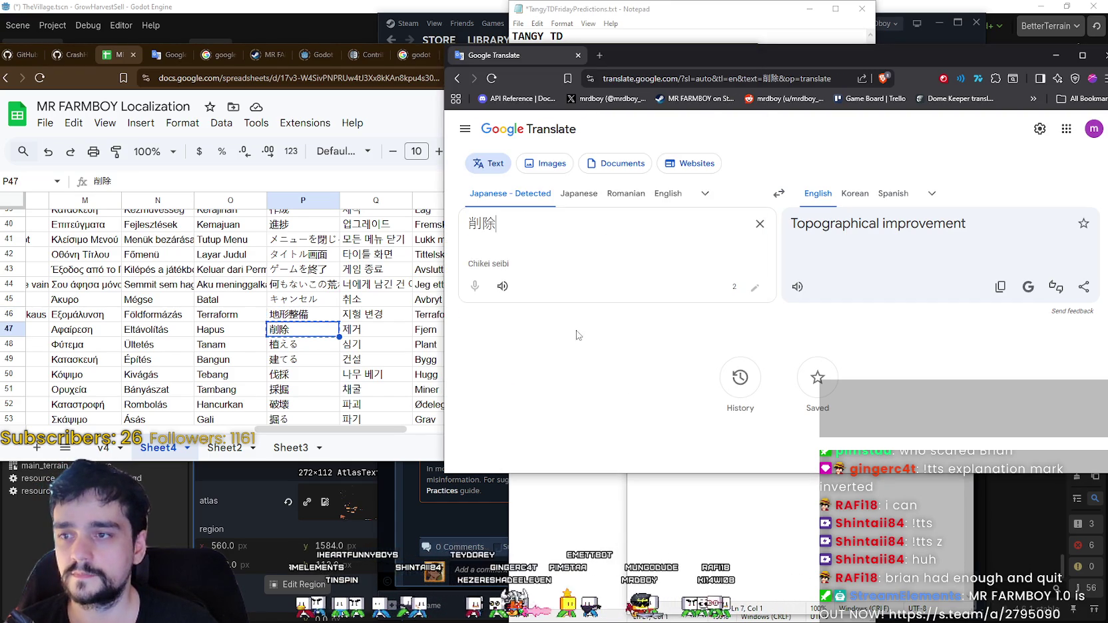
key("alt+Tab")
key("Down")
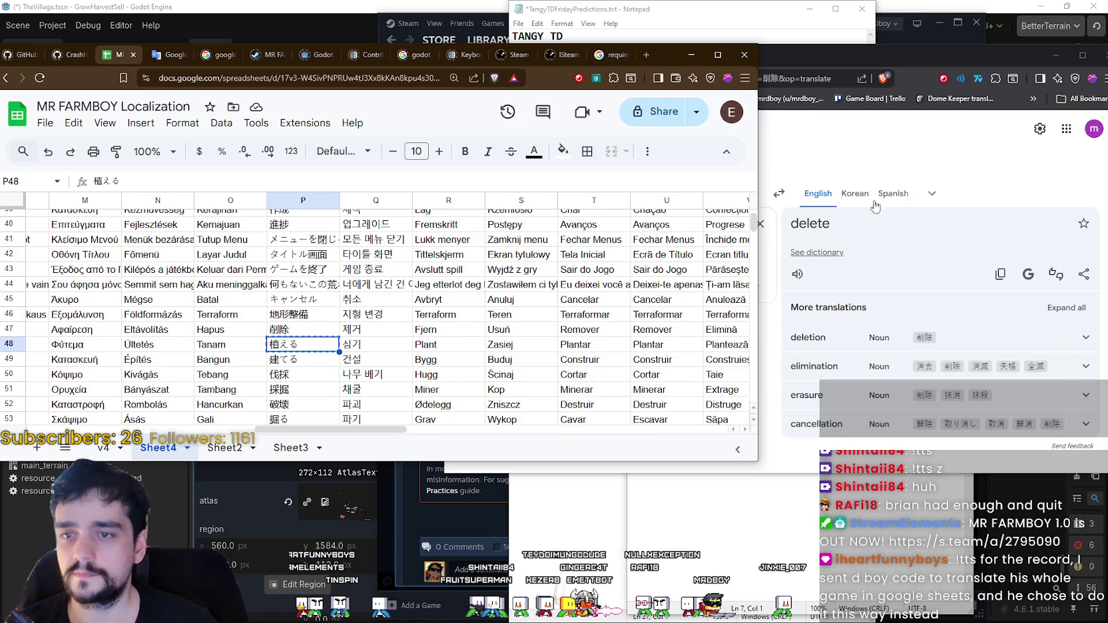
key("alt+Tab")
key("ctrl+a")
key("ctrl+v")
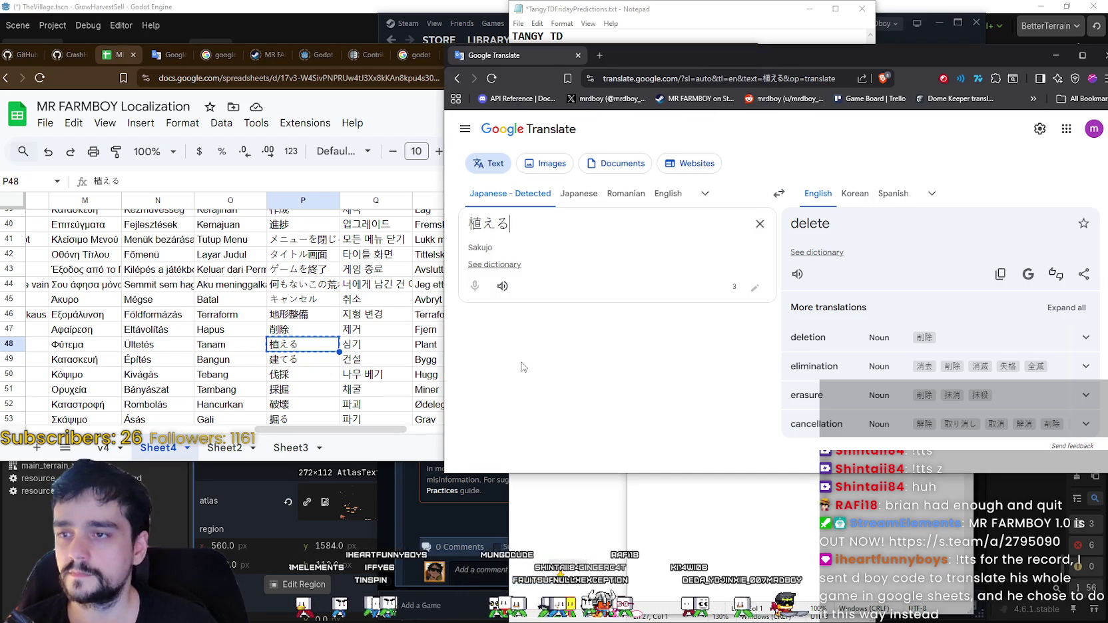
- Translate the next strings, 建てる and 伐採
key("alt+Tab")
key("Down")
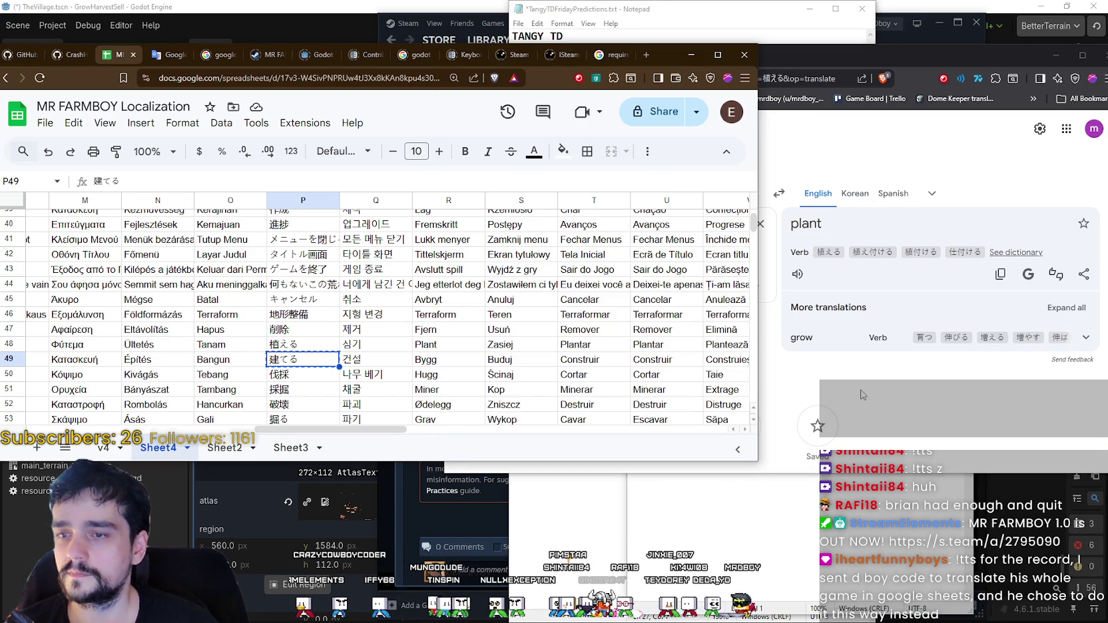
key("alt+Tab")
key("ctrl+a")
key("ctrl+v")
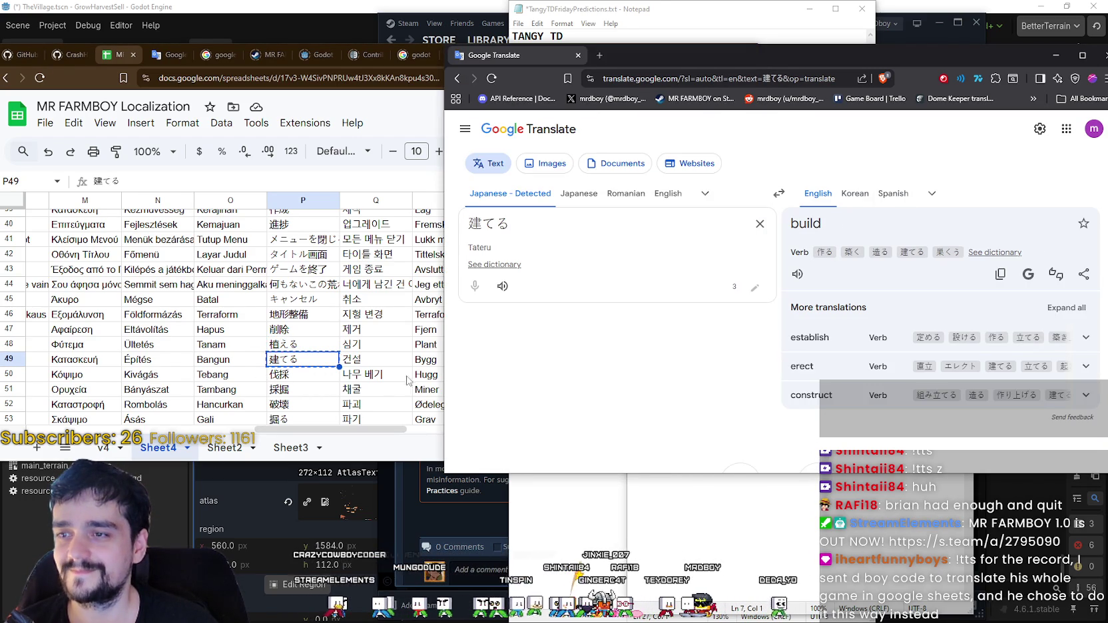
key("alt+Tab")
key("Down")
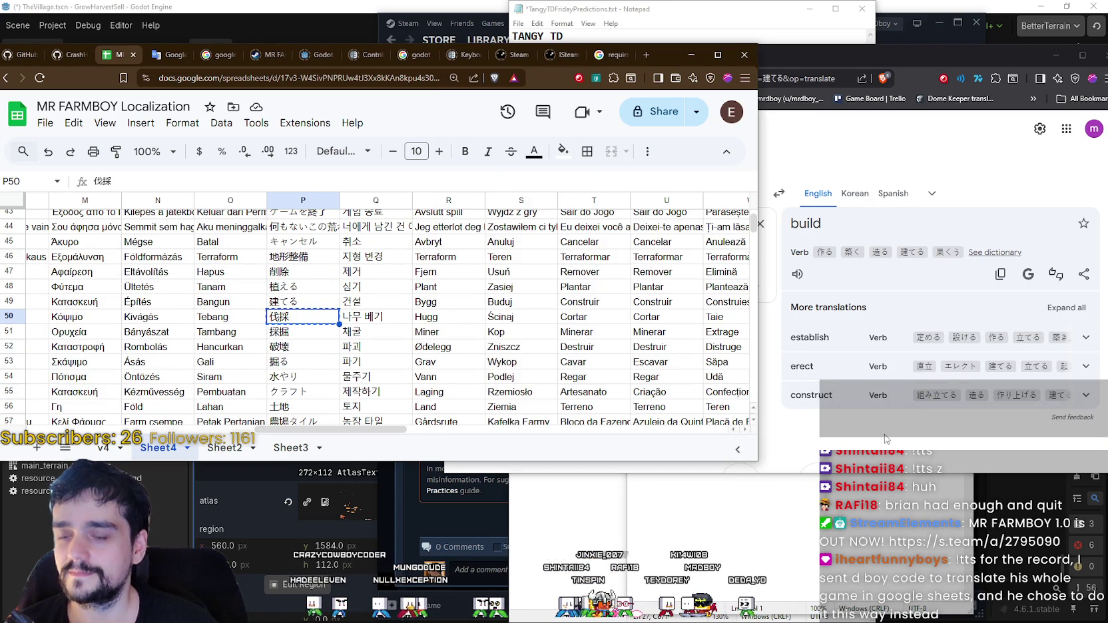
key("alt+Tab")
key("ctrl+a")
key("ctrl+v")
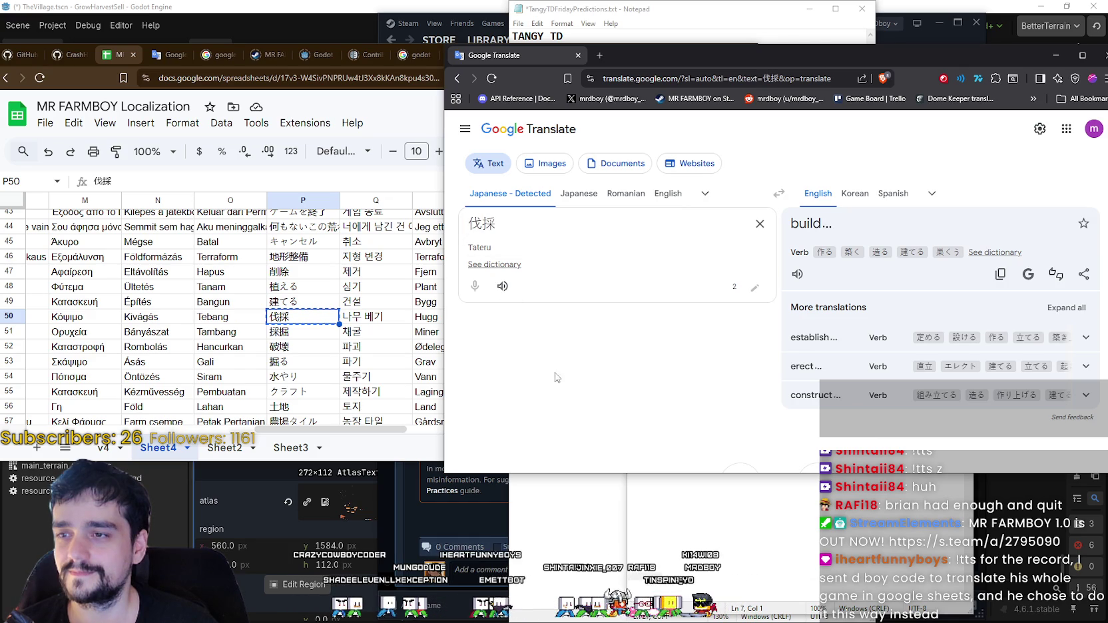
- Translate 採掘 and 破壊
key("alt+Tab")
key("Down")
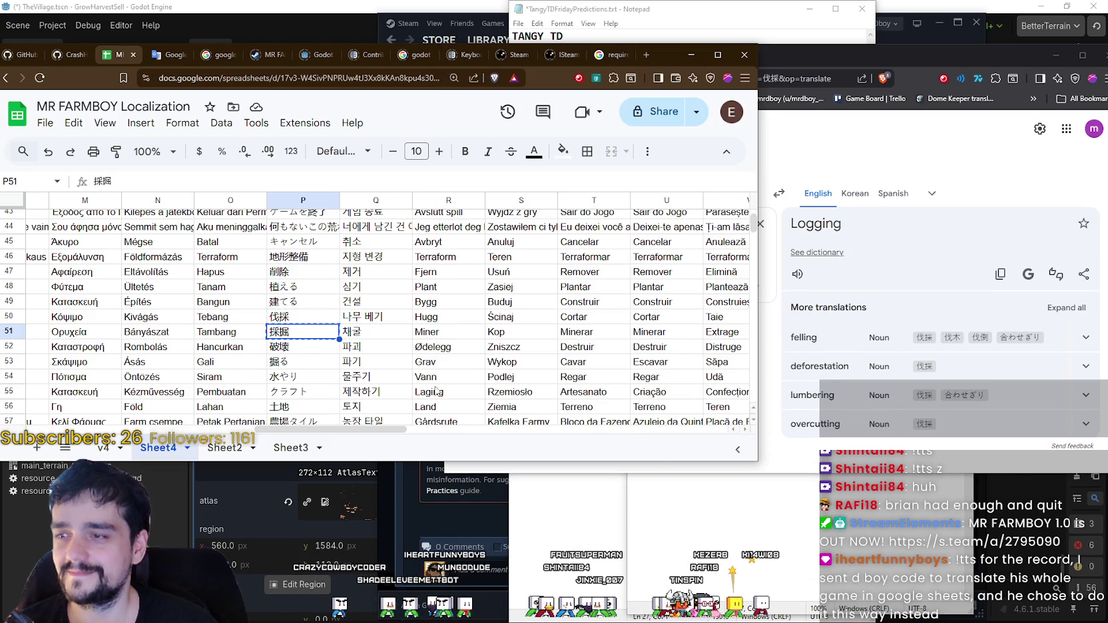
key("alt+Tab")
key("ctrl+a")
key("ctrl+v")
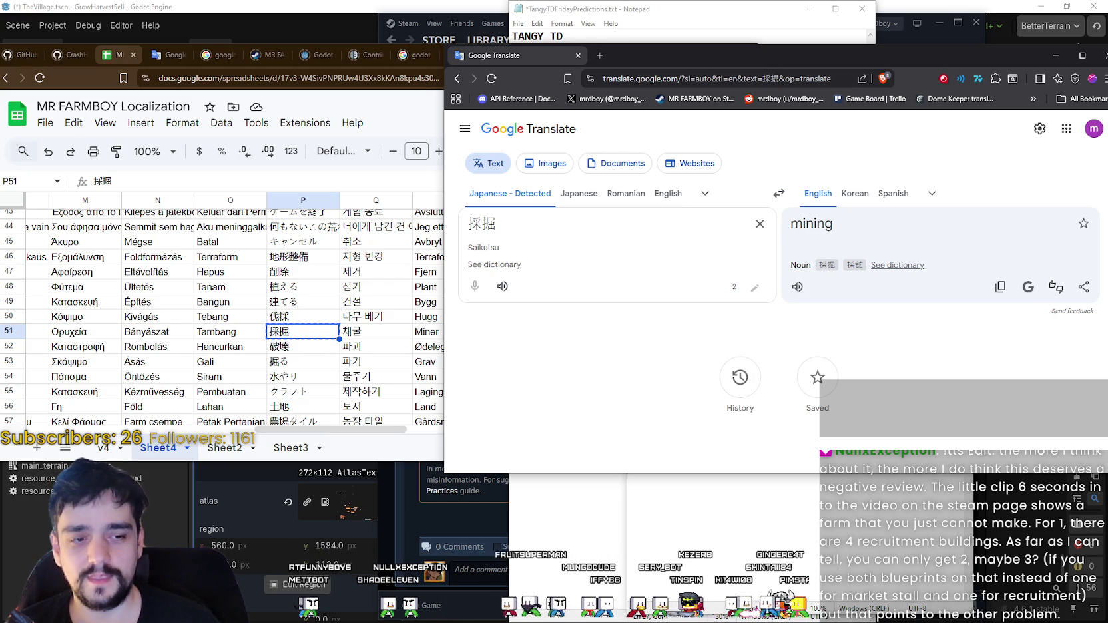
key("alt+Tab")
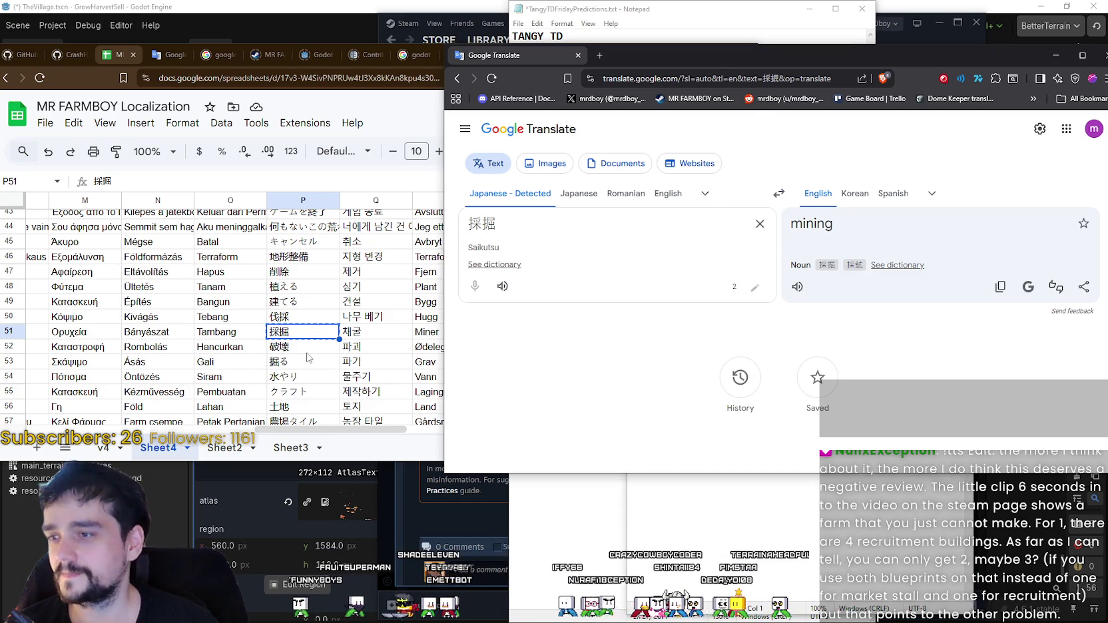
key("alt+Tab")
key("Down")
key("ctrl+c")
key("alt+Tab")
key("ctrl+a")
key("ctrl+v")
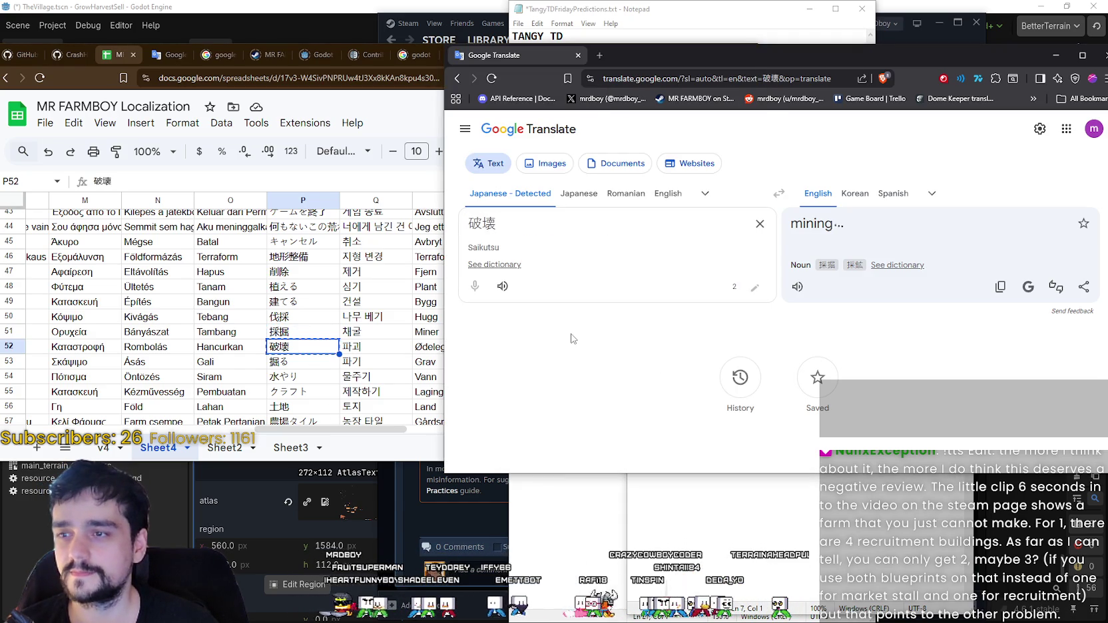
- Translate 掘る and 水やり, which gives 'Watering'
key("alt+Tab")
key("Down")
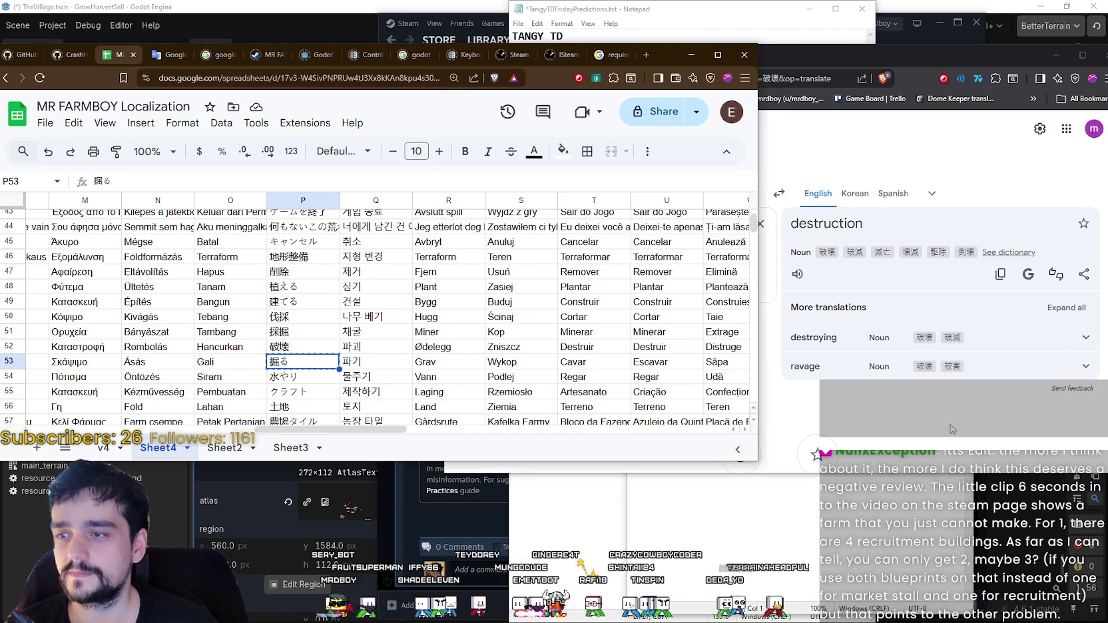
key("ctrl+c")
key("alt+Tab")
key("ctrl+a")
key("ctrl+v")
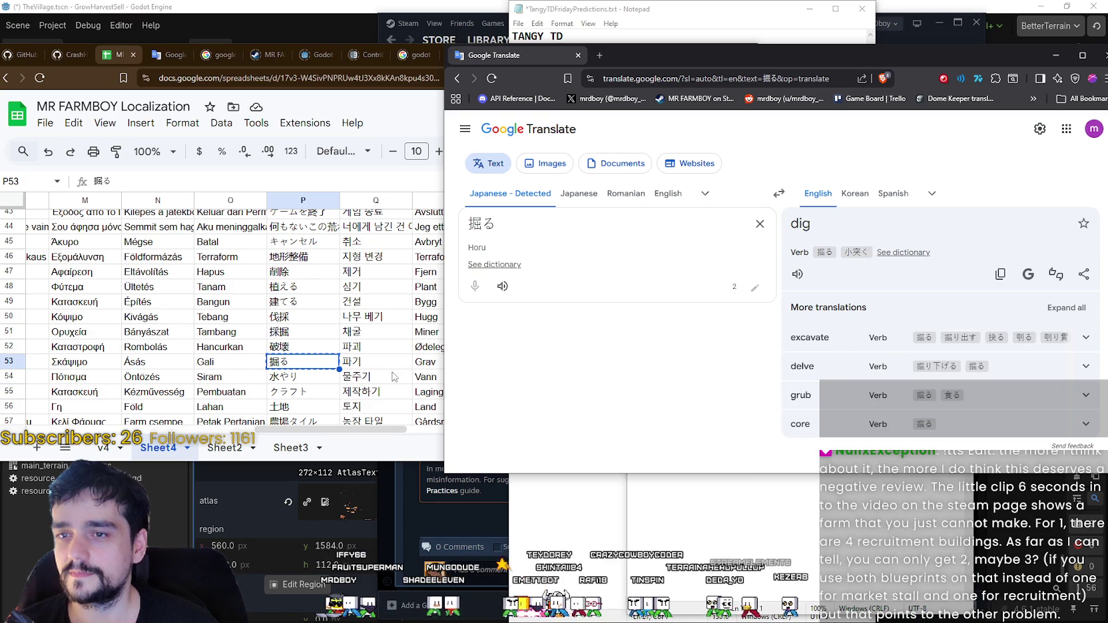
scroll(389, 374, "down", 2)
key("alt+Tab")
key("Down")
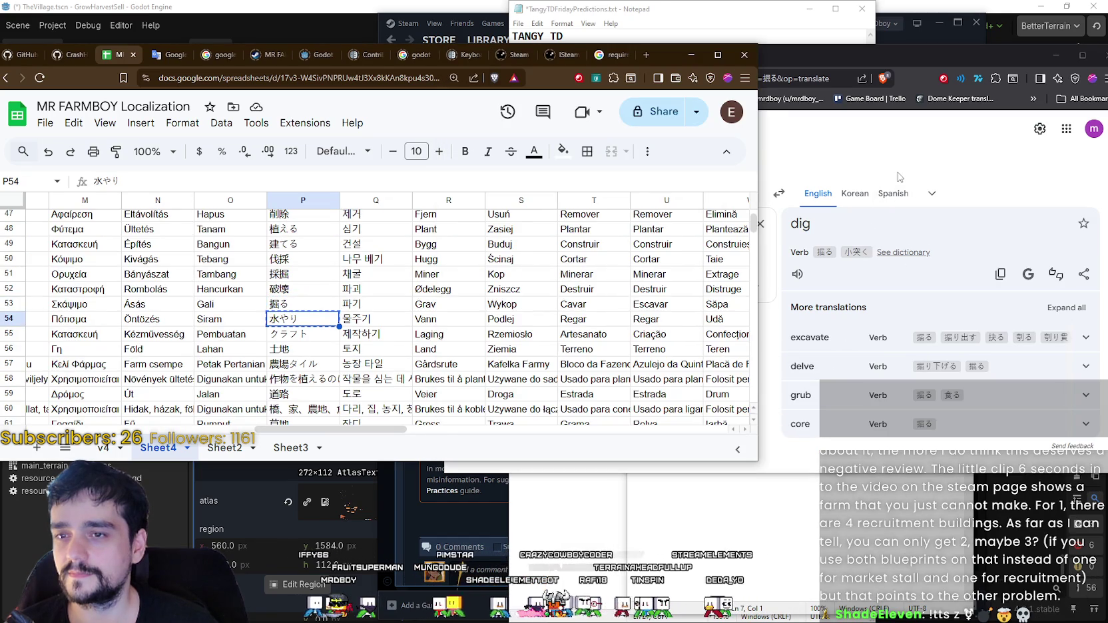
key("alt+Tab")
key("ctrl+a")
key("ctrl+v")
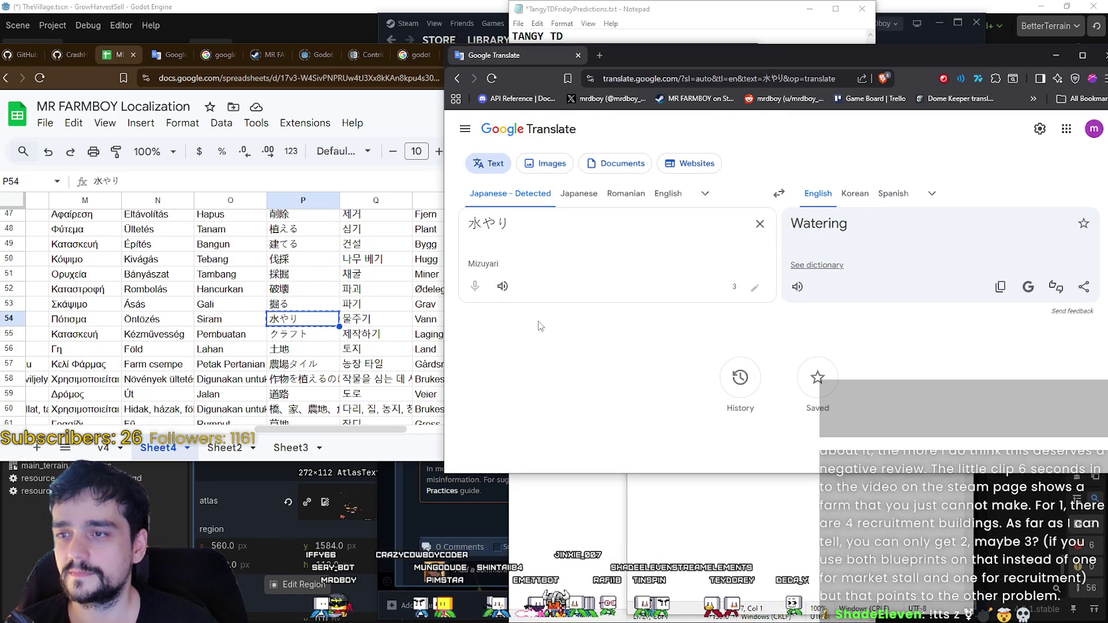
- Translate クラフト as 'Craft' and P56's 土地 as 'land'
key("alt+Tab")
key("Down")
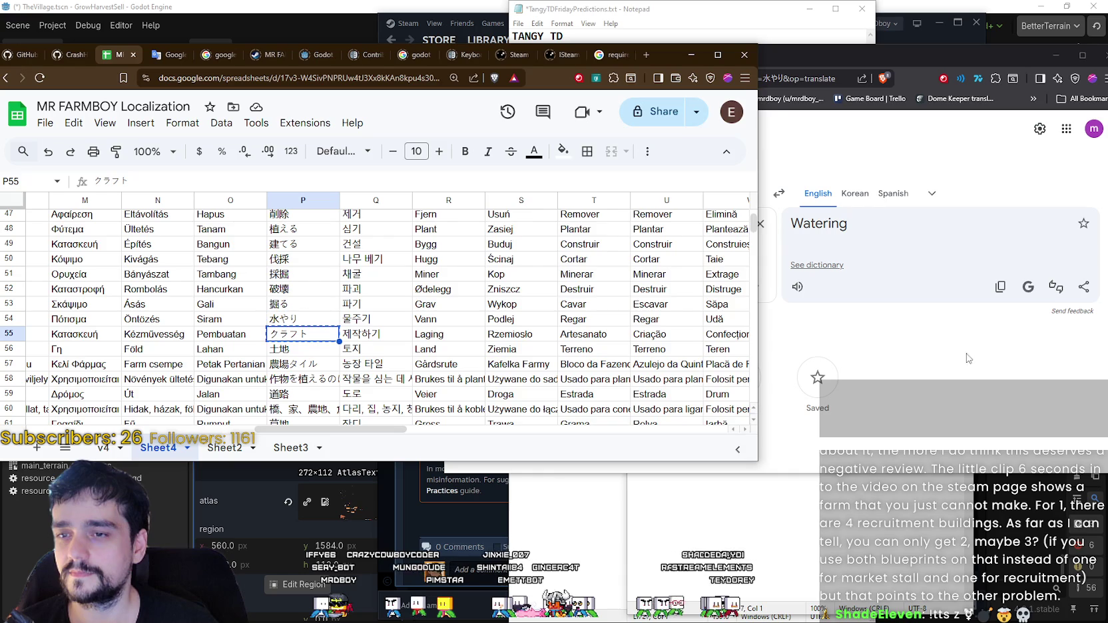
key("alt+Tab")
key("ctrl+a")
key("ctrl+v")
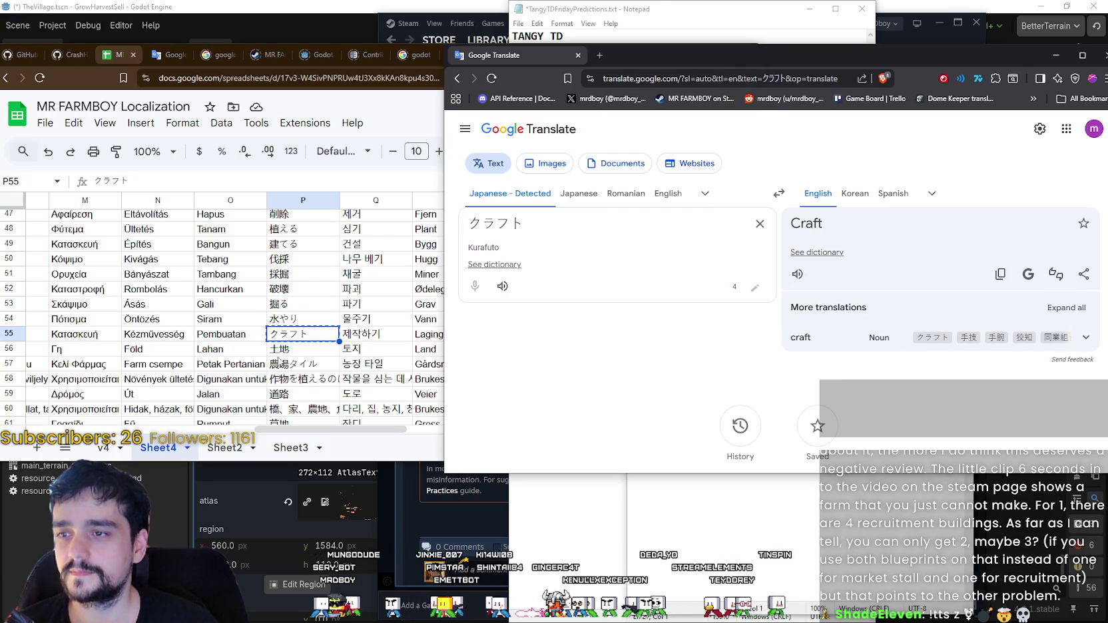
key("alt+Tab")
key("Down")
key("alt+Tab")
key("ctrl+a")
key("ctrl+v")
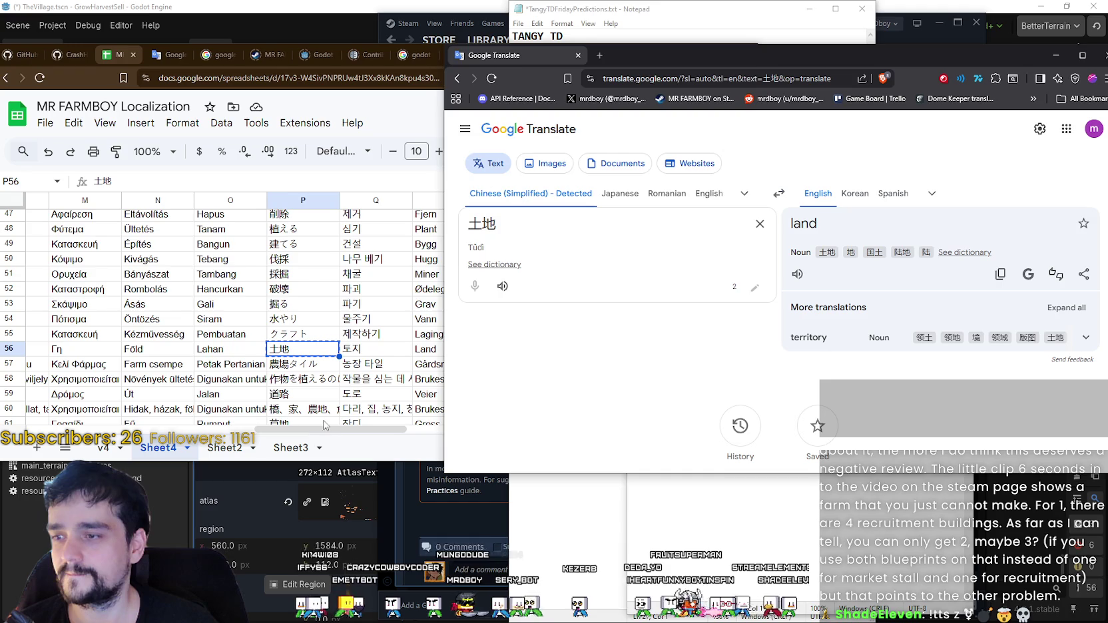
mouse_move(313, 429)
left_mouse_down()
mouse_move(81, 429)
mouse_move(192, 430)
left_mouse_up()
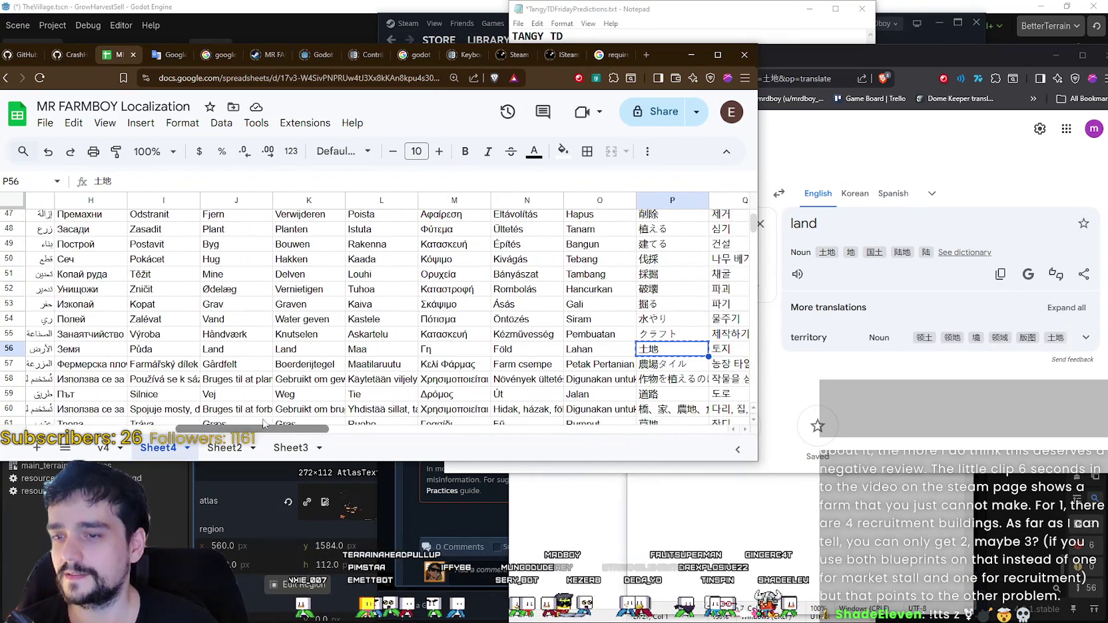
- Add Land on a new line under Controls in the Notepad mistranslation list
left_click(705, 421)
key("Return")
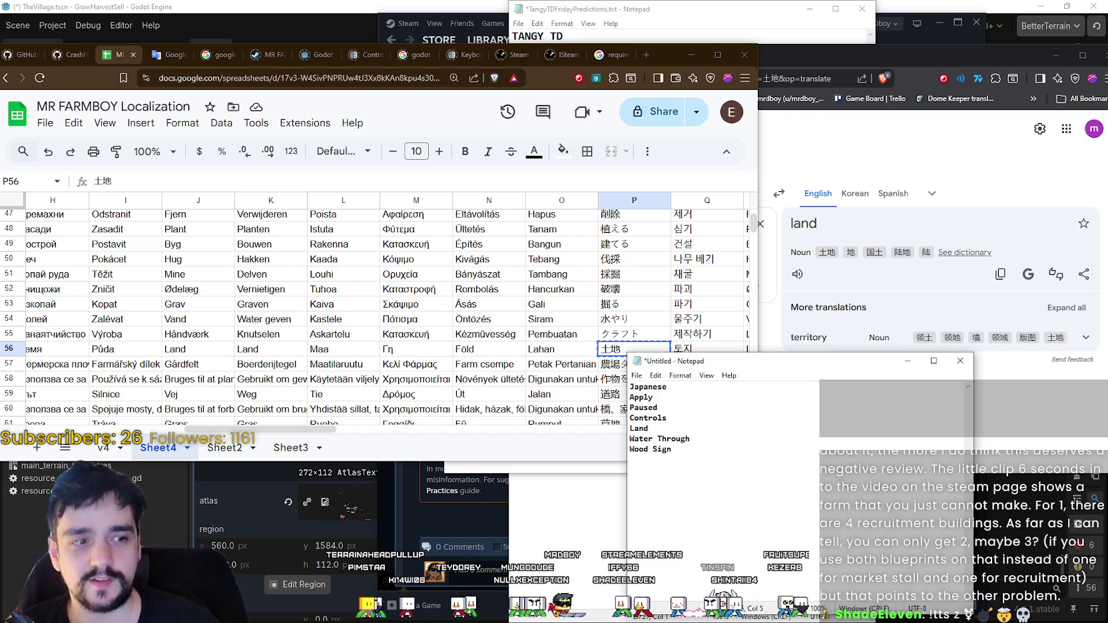
left_click(733, 418)
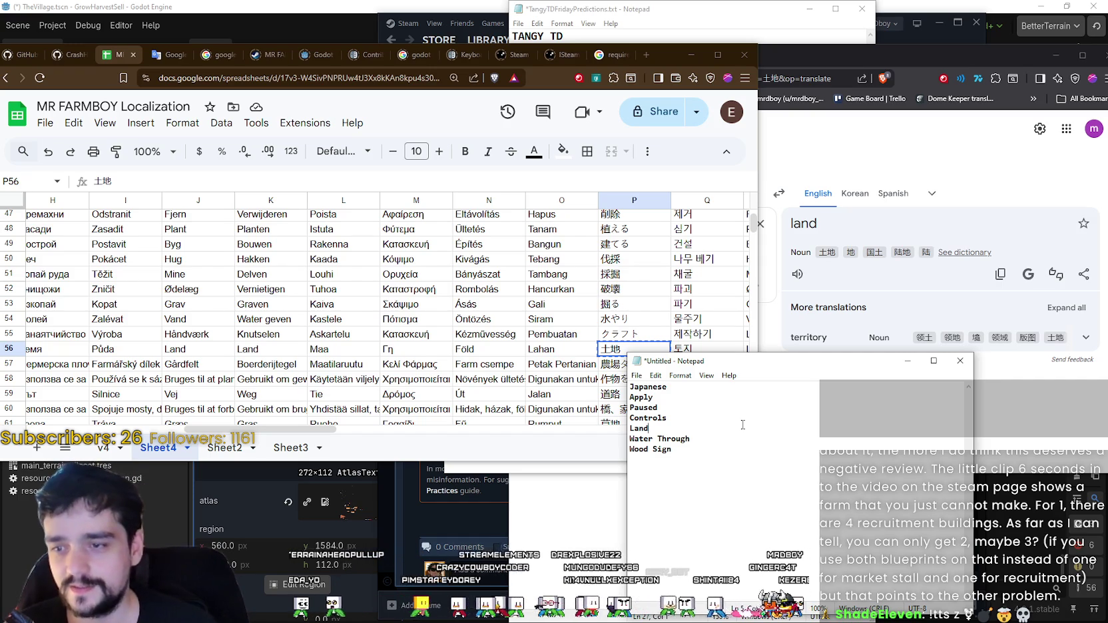
left_click(240, 430)
- Translate P57's 農場タイル, which comes out as 'Farm tiles'
scroll(215, 356, "right", 5)
scroll(215, 356, "down", 2)
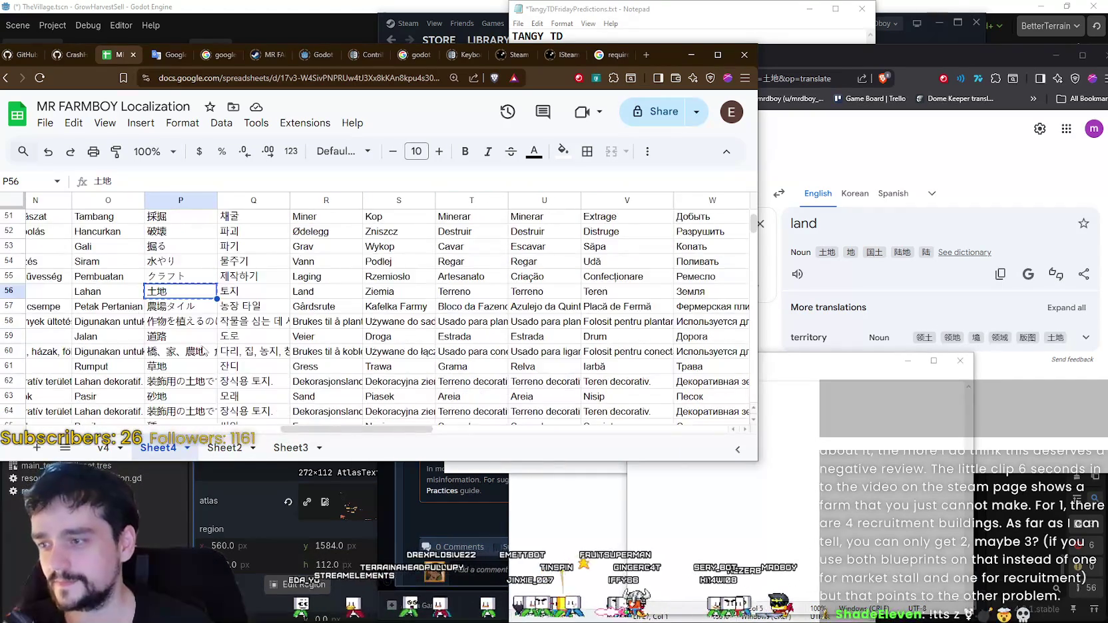
key("Down")
key("alt+Tab")
key("ctrl+a")
key("ctrl+v")
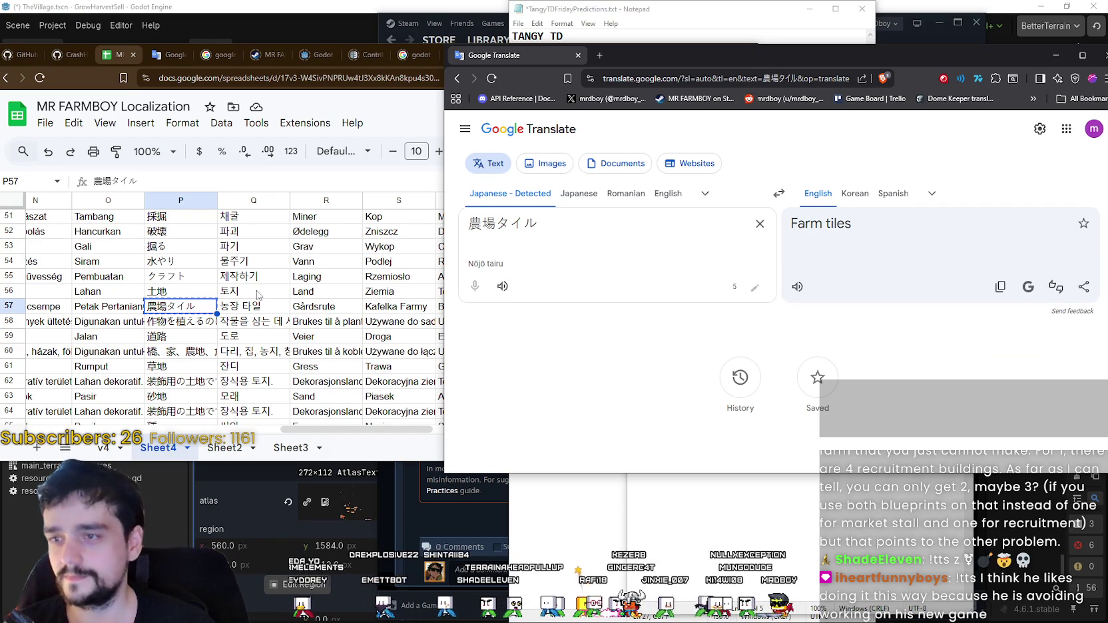
- Translate the P58 crop-planting sentence and P59's 道路, shown as 'the way'
left_click(176, 328)
left_click(525, 227)
key("ctrl+a")
key("ctrl+v")
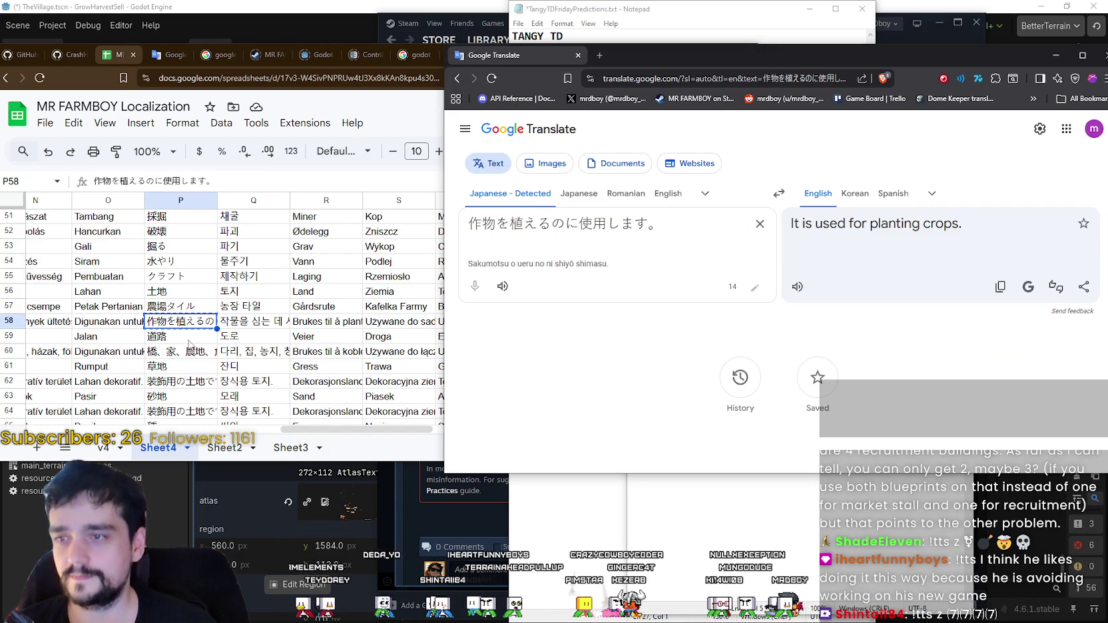
left_click(179, 337)
left_click(781, 280)
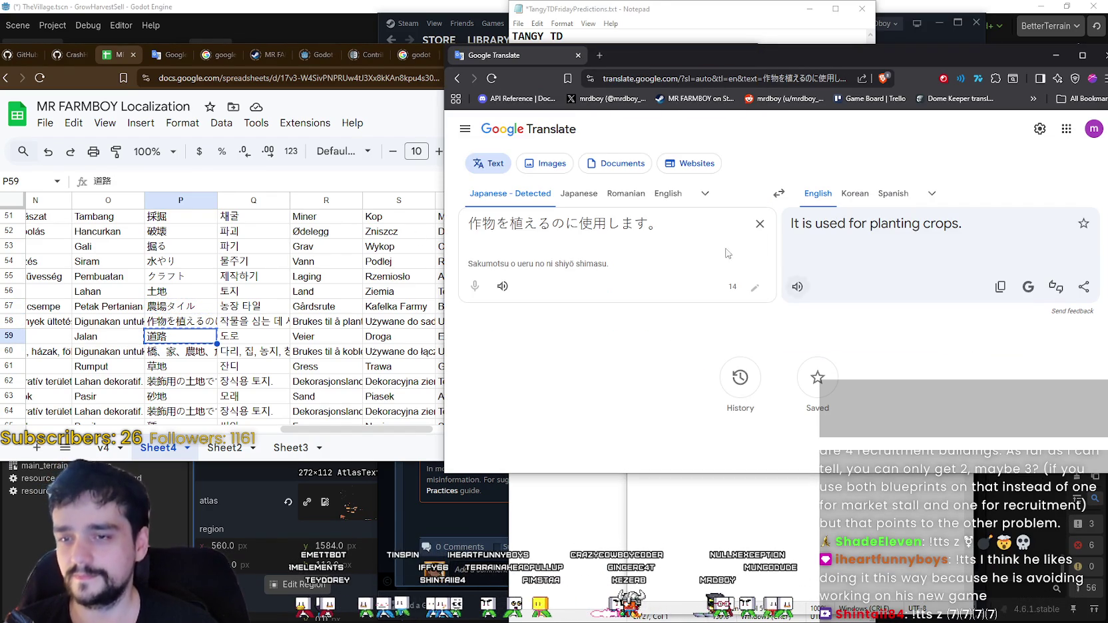
key("ctrl+a")
key("ctrl+v")
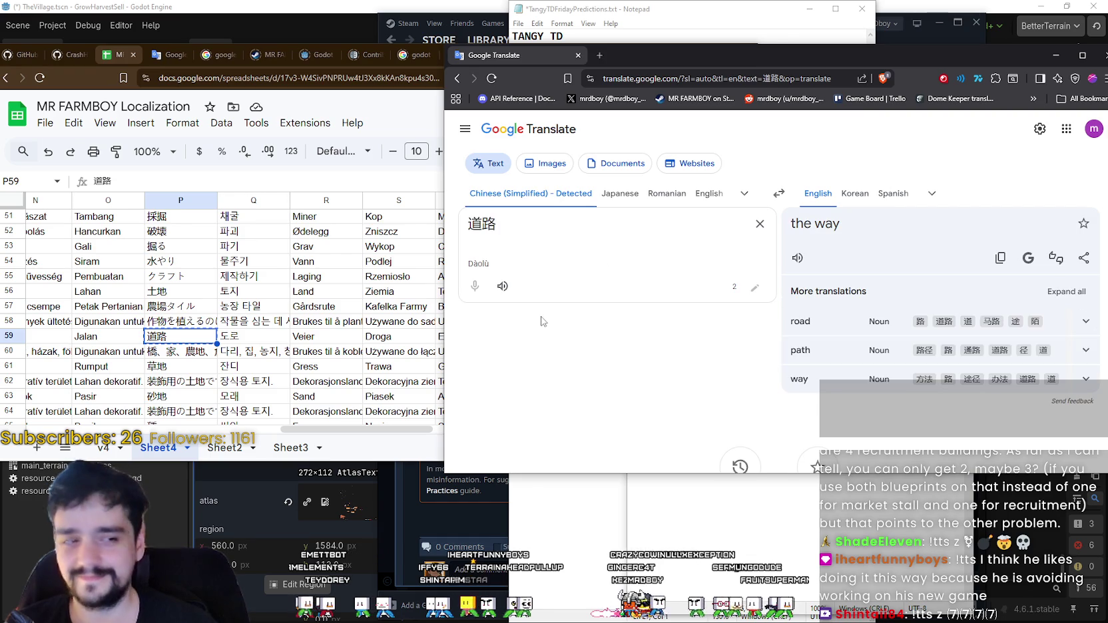